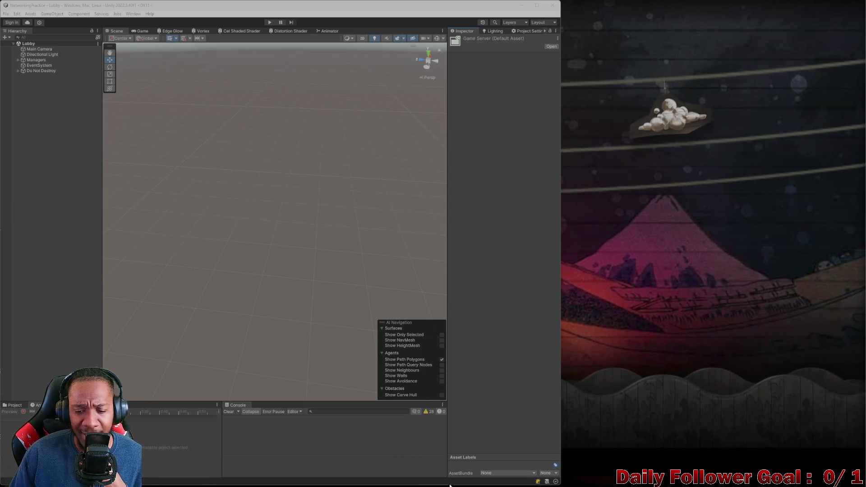
# Bring the NetworkingPractice Visual Studio window showing Server.cs to the front.
pyautogui.moveTo(566, 484)
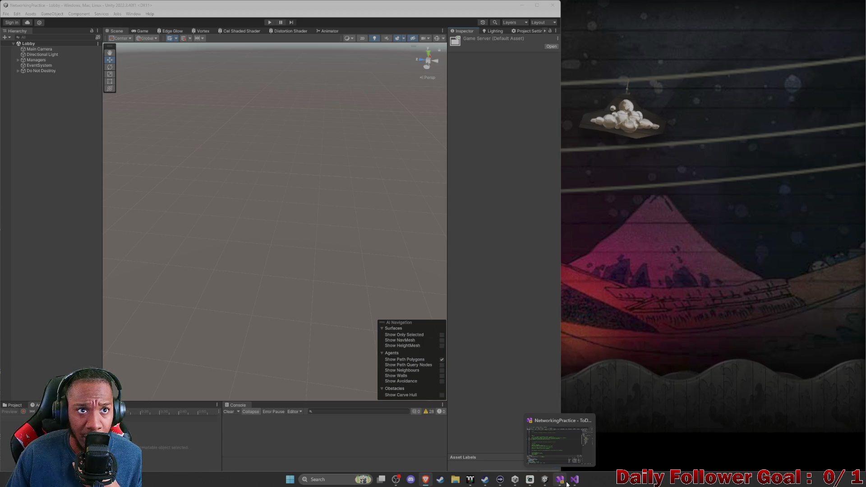
pyautogui.click(558, 484)
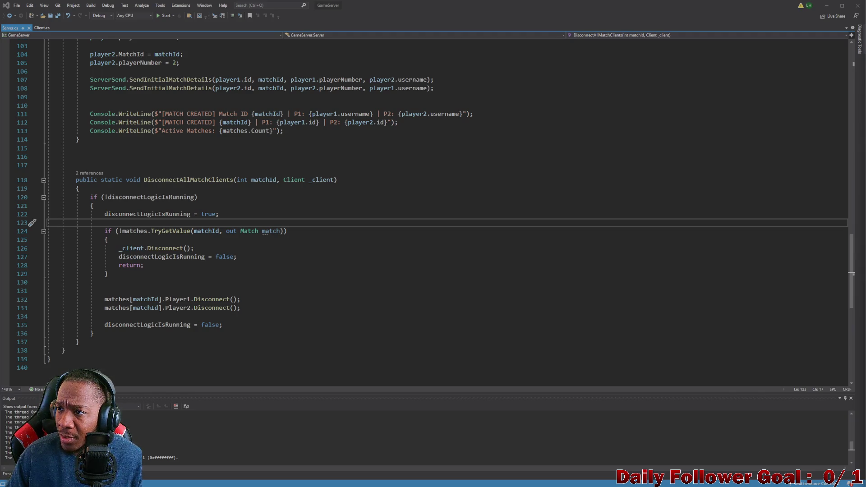
# Switch to the browser and maximize the ChatGPT 'Server Architecture Options' conversation.
pyautogui.hotkey('alt', 'Tab')
pyautogui.moveTo(631, 6)
pyautogui.mouseDown()
pyautogui.moveTo(564, 20)
pyautogui.moveTo(564, 2)
pyautogui.mouseUp()
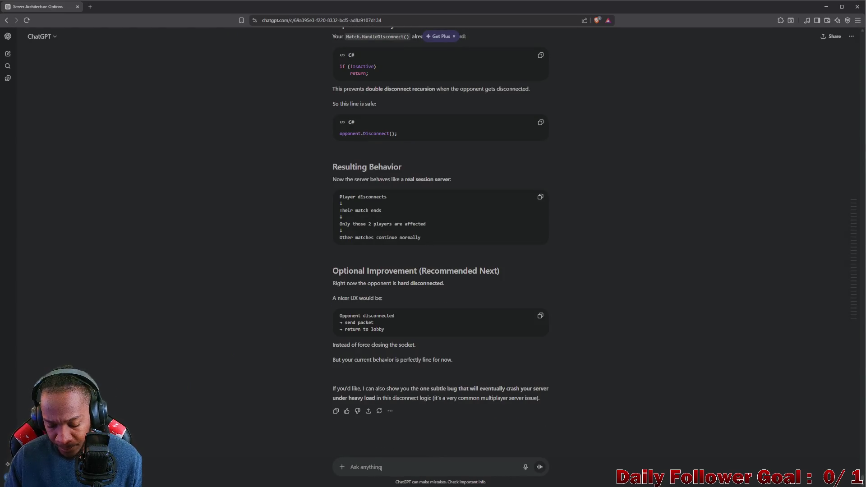
# Ask ChatGPT for the network refactor roadmap again, correcting 'refator' to 'refactor' before sending.
pyautogui.write('OKay can you ')
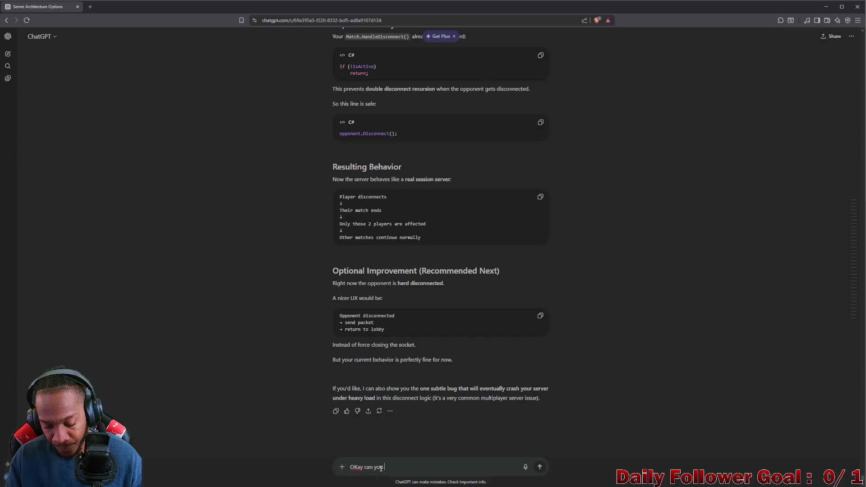
pyautogui.write('give')
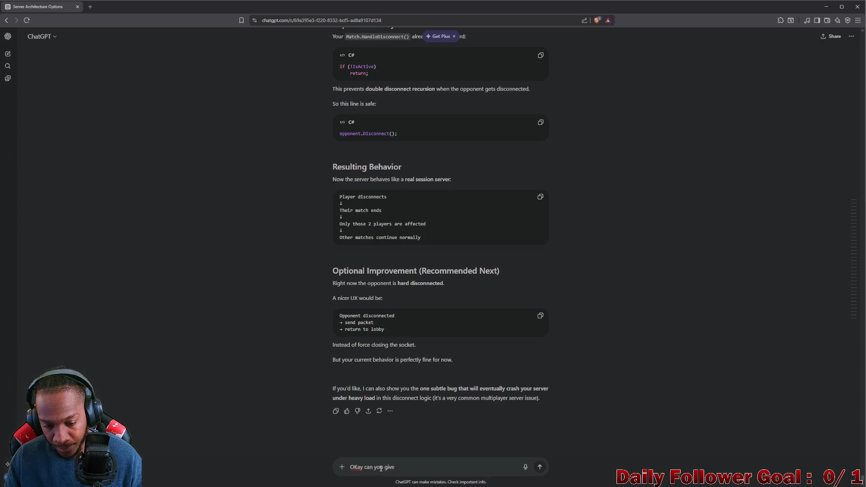
pyautogui.write(' me the roadm')
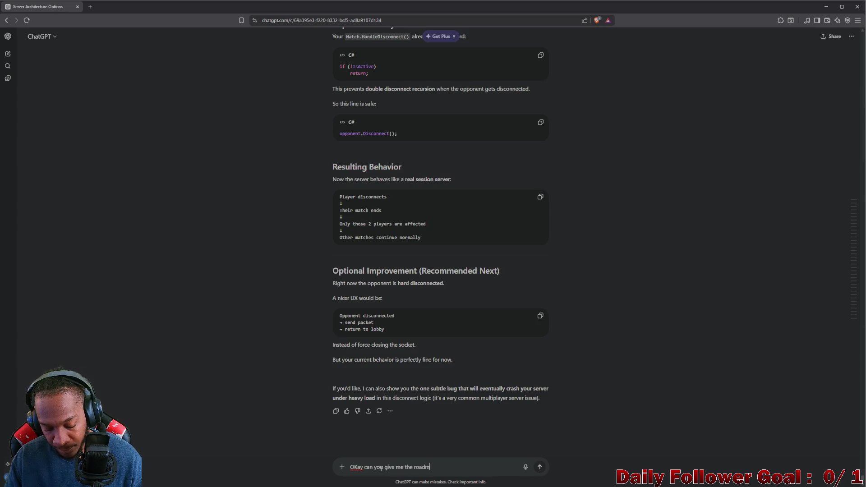
pyautogui.write('ap to the netwoer')
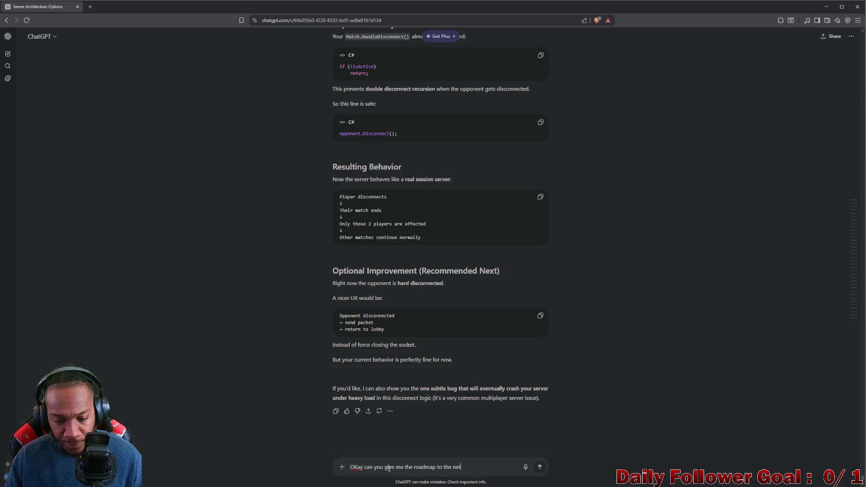
pyautogui.press('BackSpace')
pyautogui.press('BackSpace')
pyautogui.write('rk ')
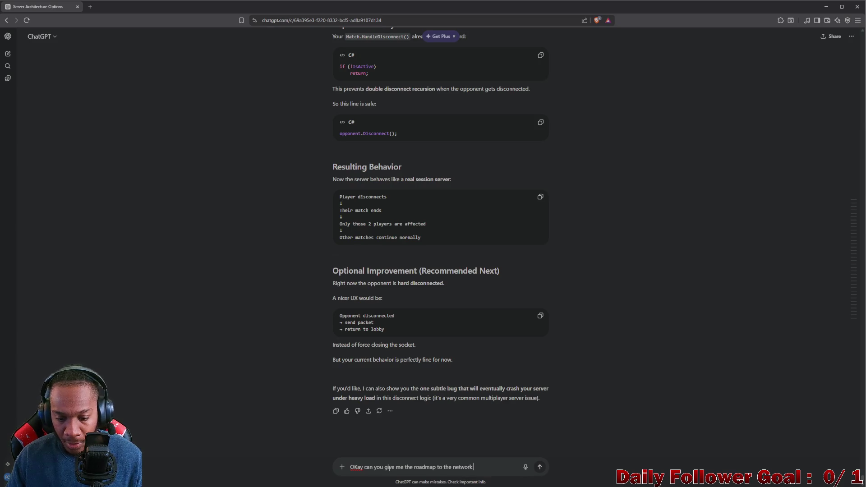
pyautogui.write('refator again?')
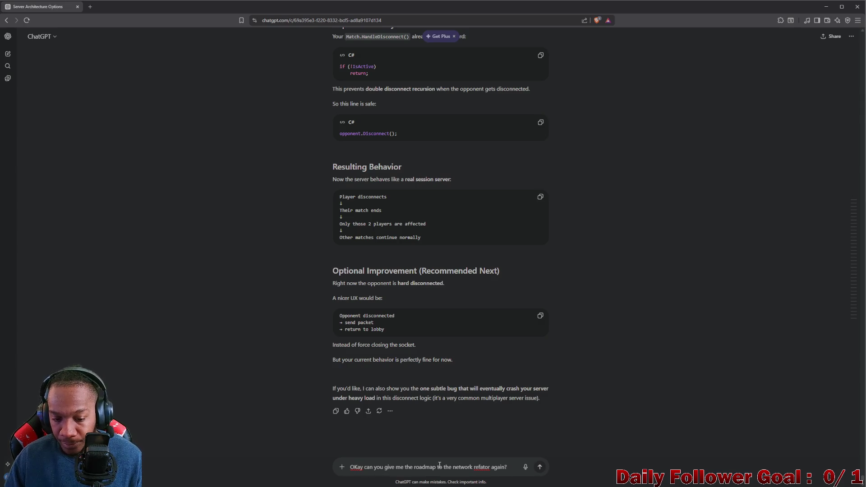
pyautogui.rightClick(482, 468)
pyautogui.click(508, 337)
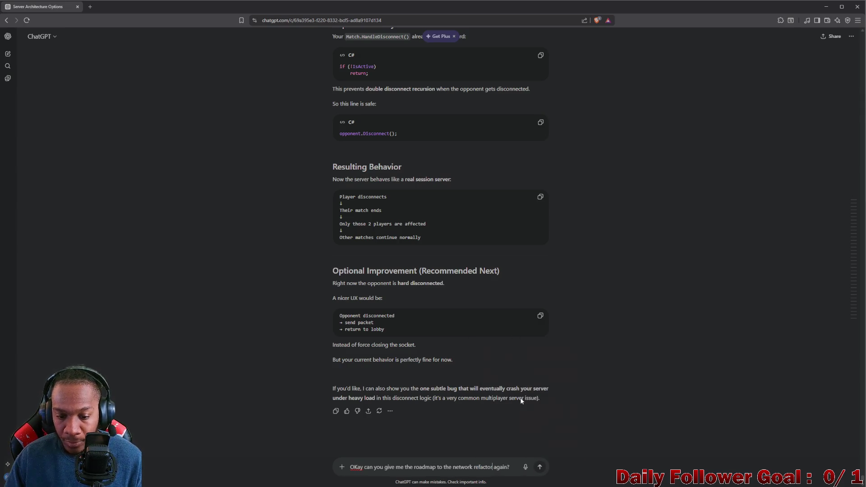
pyautogui.press('Return')
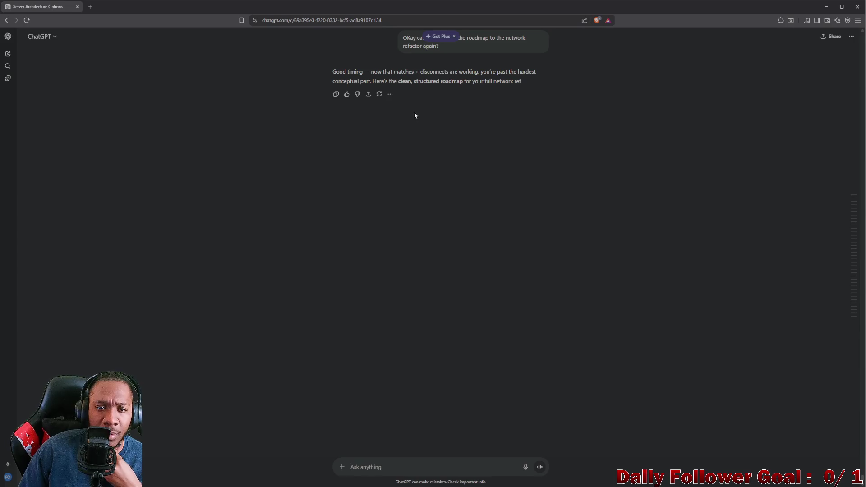
# Copy the earlier roadmap question and resend it, since the first reply was cut off.
pyautogui.scroll(1, 415, 115)
pyautogui.scroll(1, 438, 131)
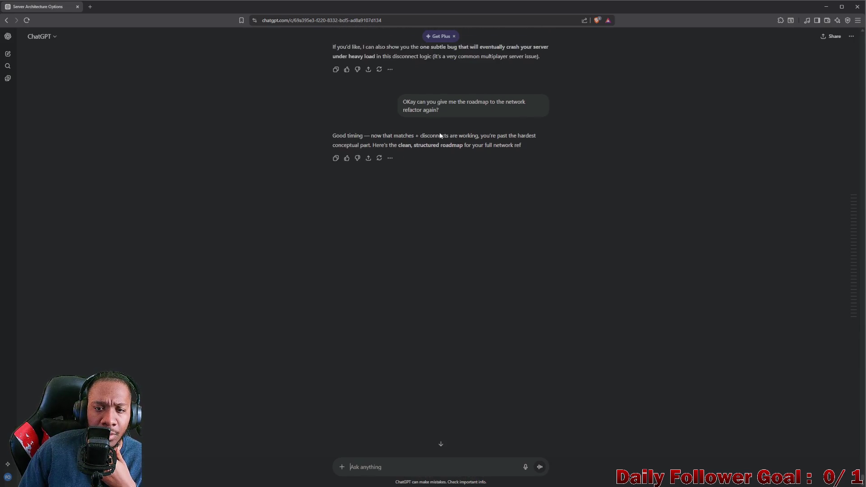
pyautogui.moveTo(524, 151)
pyautogui.mouseDown()
pyautogui.moveTo(336, 148)
pyautogui.moveTo(291, 135)
pyautogui.mouseUp()
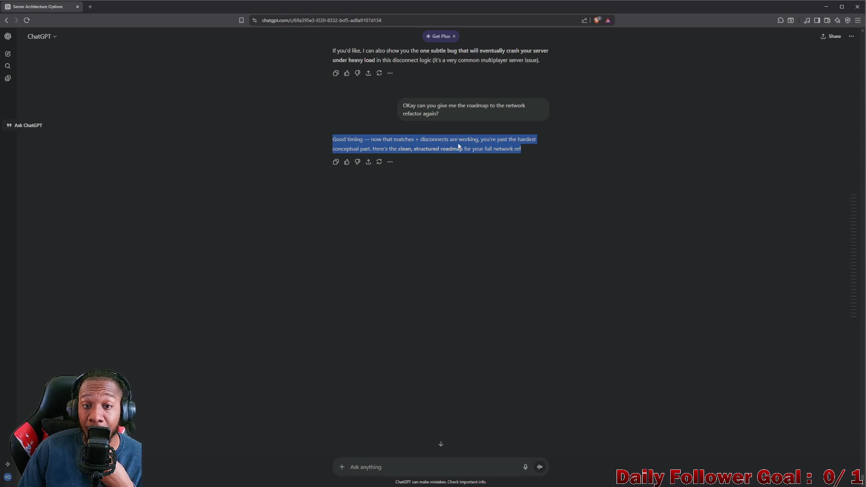
pyautogui.moveTo(456, 114); pyautogui.dragTo(410, 106)
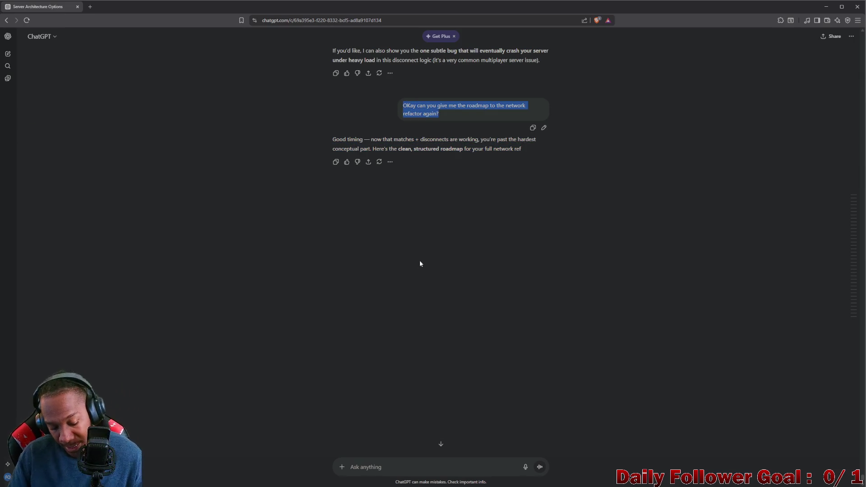
pyautogui.click(403, 471)
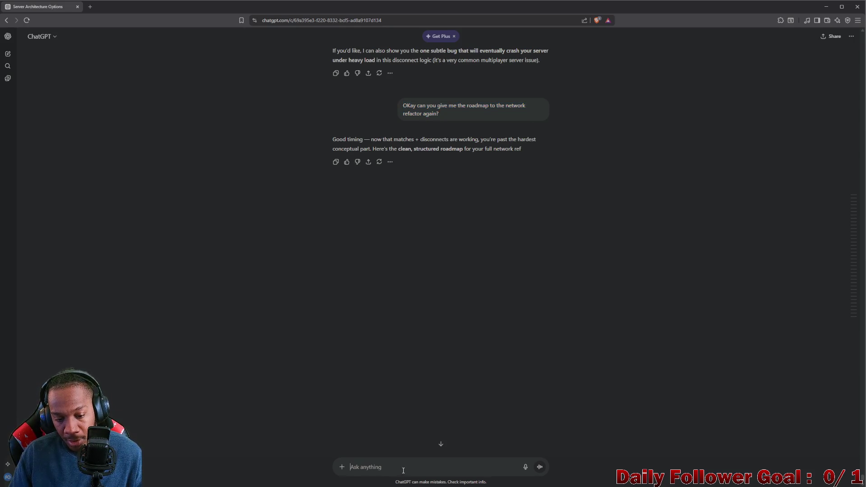
pyautogui.write('OKay can you give me the roadmap to the network refactor again?')
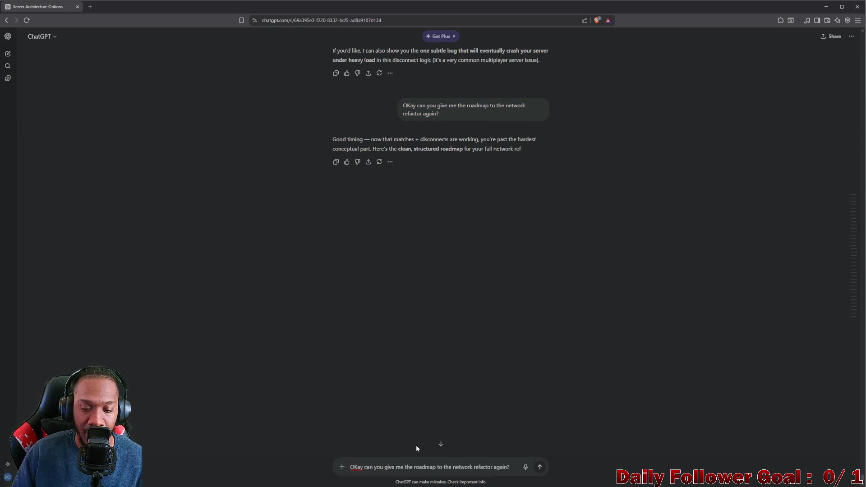
pyautogui.press('Return')
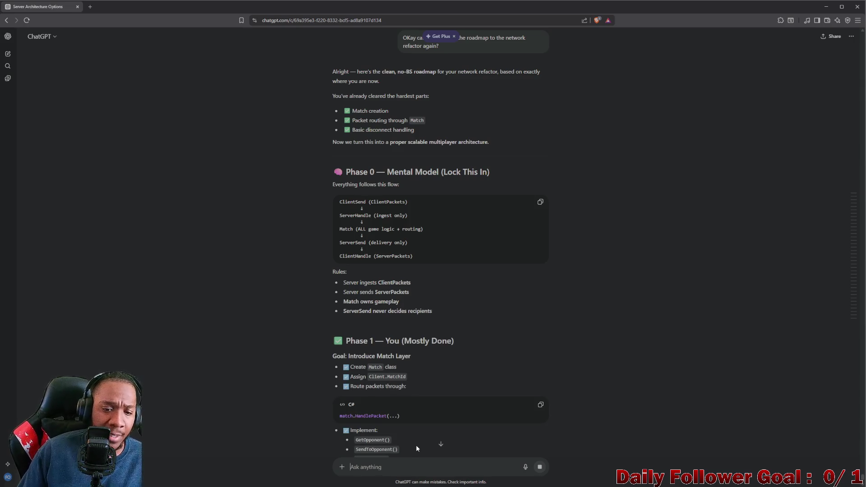
# Read through the phased roadmap reply, highlighting the Phase 2 heading and 'Kill these everywhere' line.
pyautogui.scroll(-3, 381, 251)
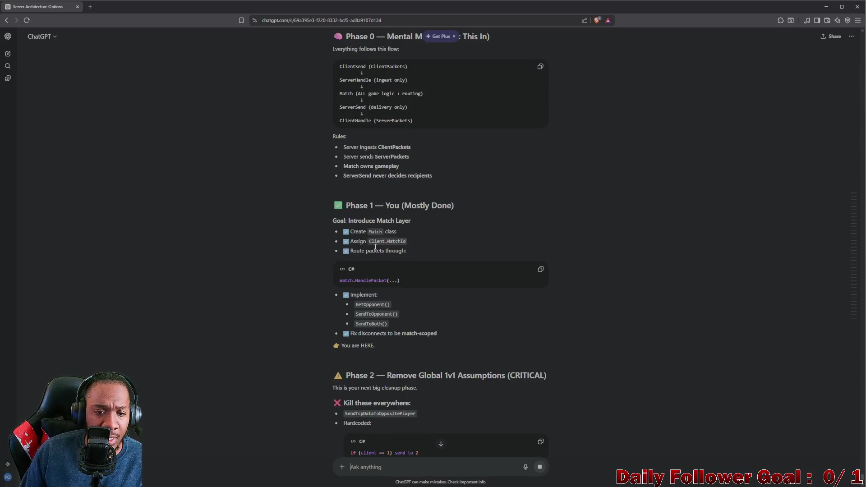
pyautogui.scroll(-1, 373, 217)
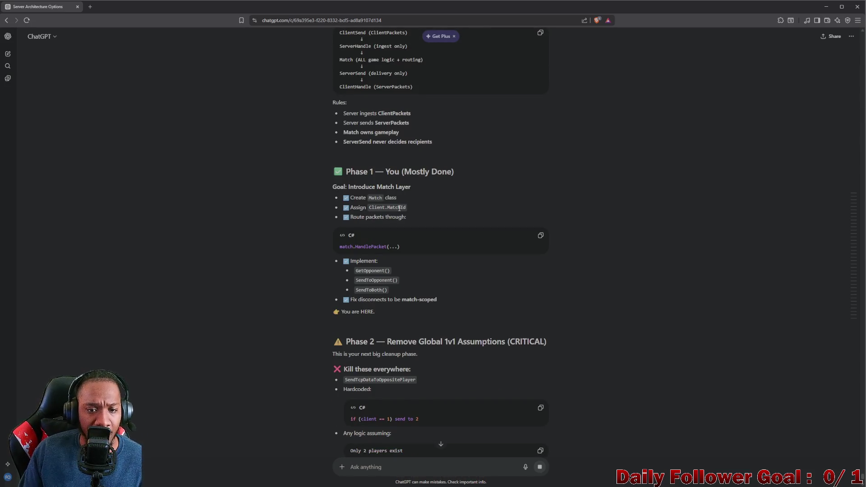
pyautogui.scroll(-3, 377, 235)
pyautogui.moveTo(387, 205); pyautogui.dragTo(541, 206)
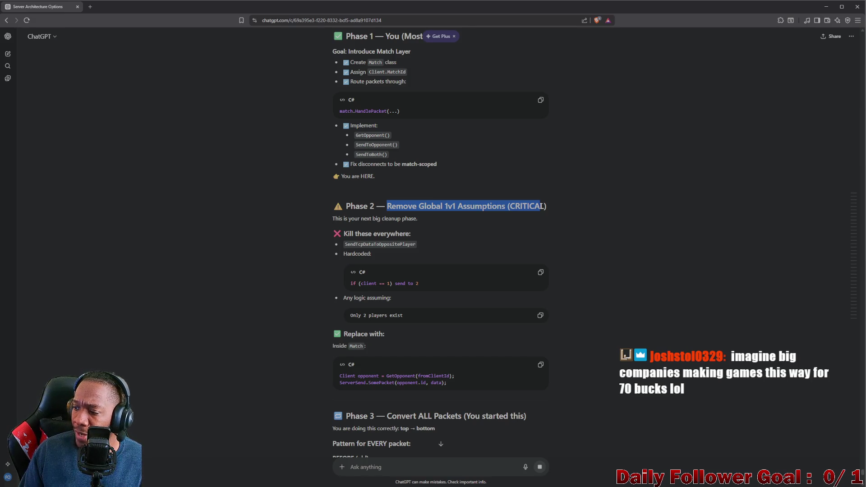
pyautogui.scroll(-1, 529, 207)
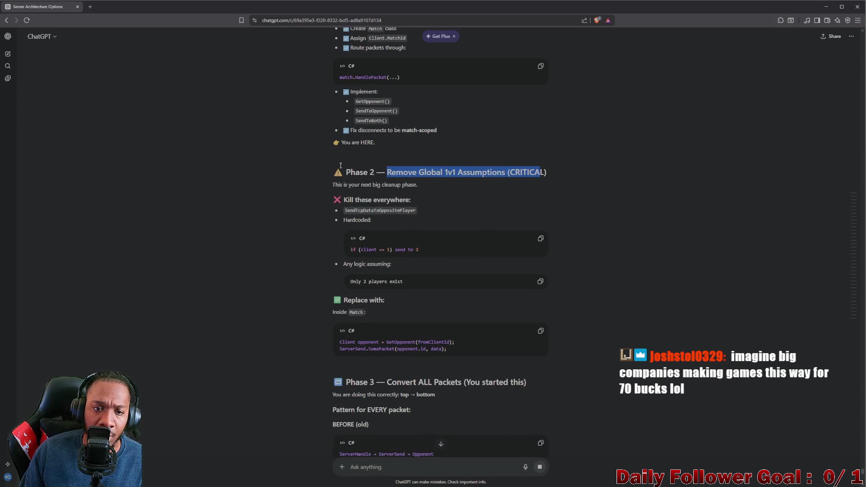
pyautogui.moveTo(346, 172); pyautogui.dragTo(433, 181)
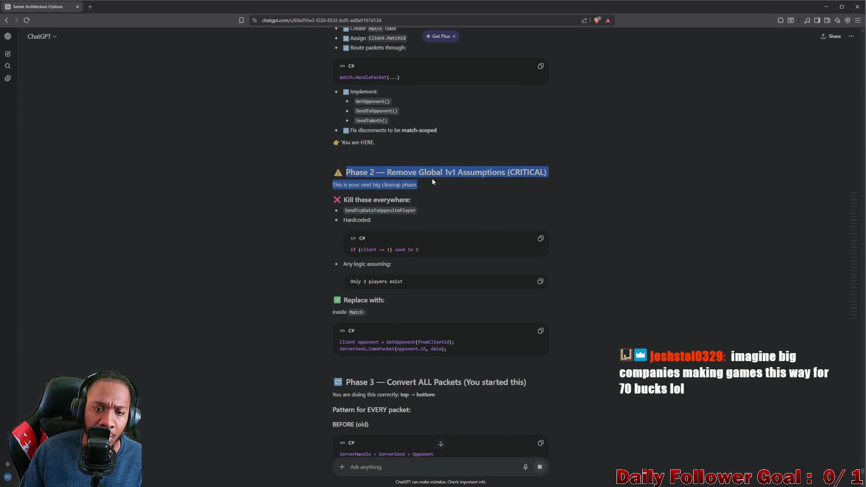
pyautogui.click(369, 195)
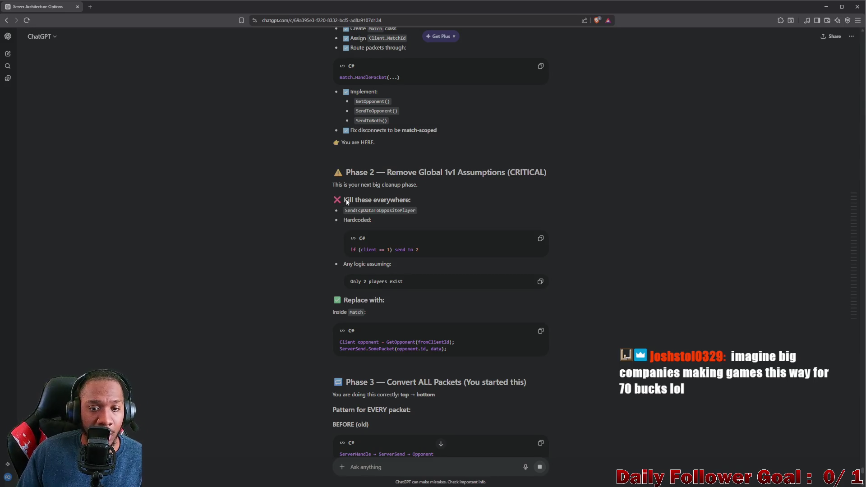
pyautogui.moveTo(346, 201); pyautogui.dragTo(406, 201)
pyautogui.click(371, 205)
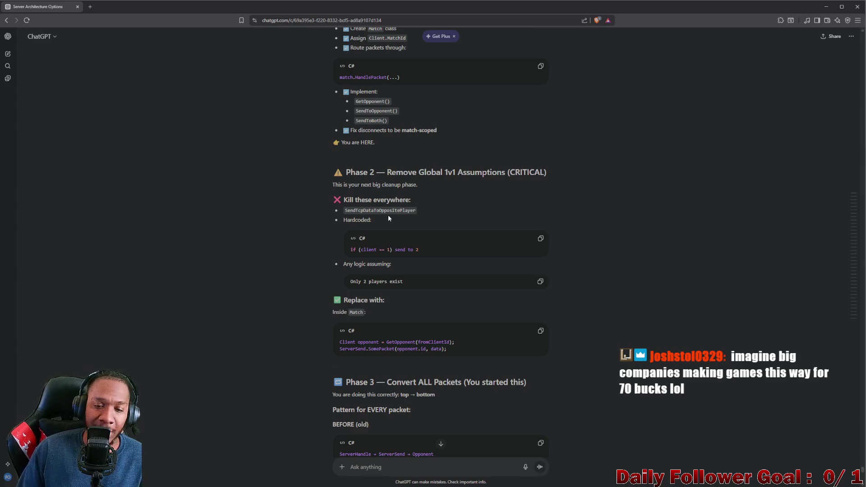
pyautogui.scroll(-4, 388, 215)
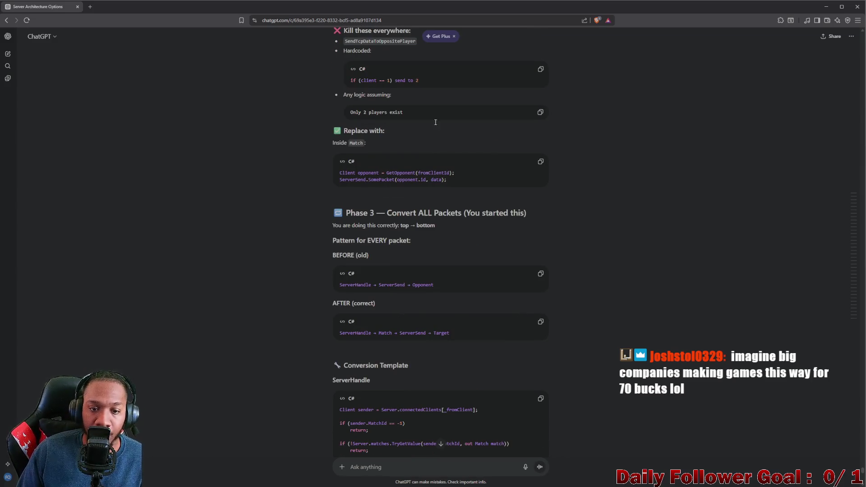
pyautogui.scroll(-2, 385, 181)
pyautogui.moveTo(398, 147); pyautogui.dragTo(511, 167)
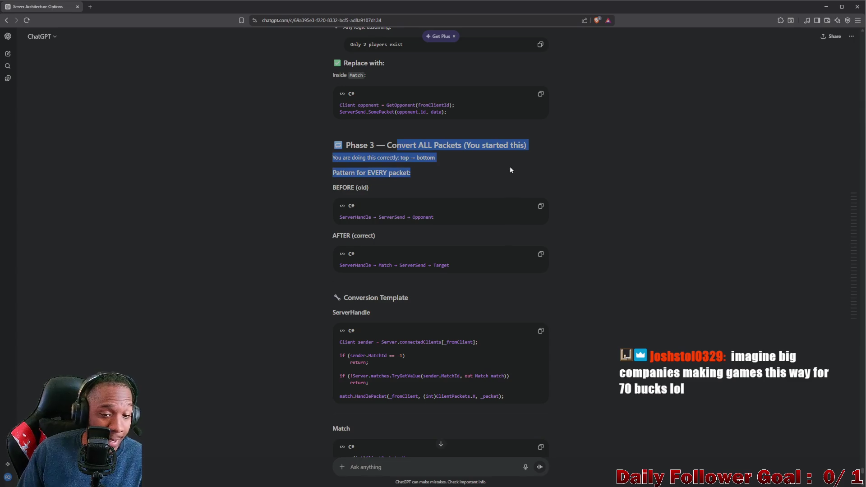
pyautogui.scroll(-10, 415, 187)
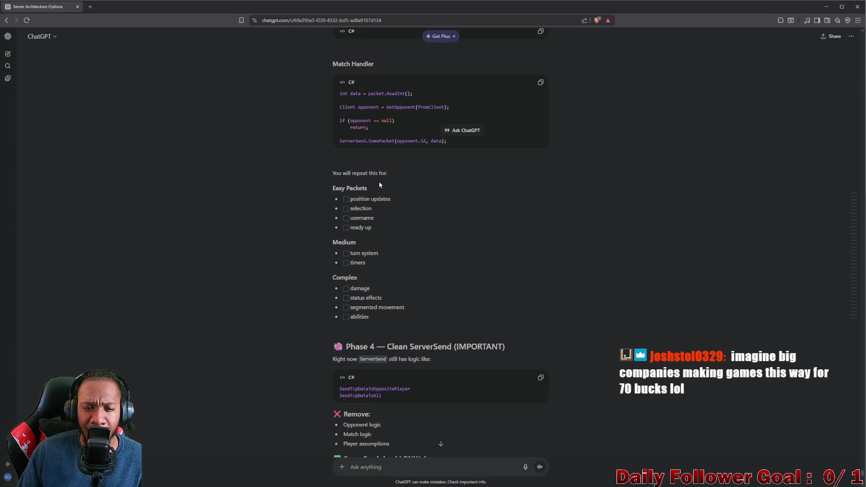
pyautogui.scroll(-3, 379, 185)
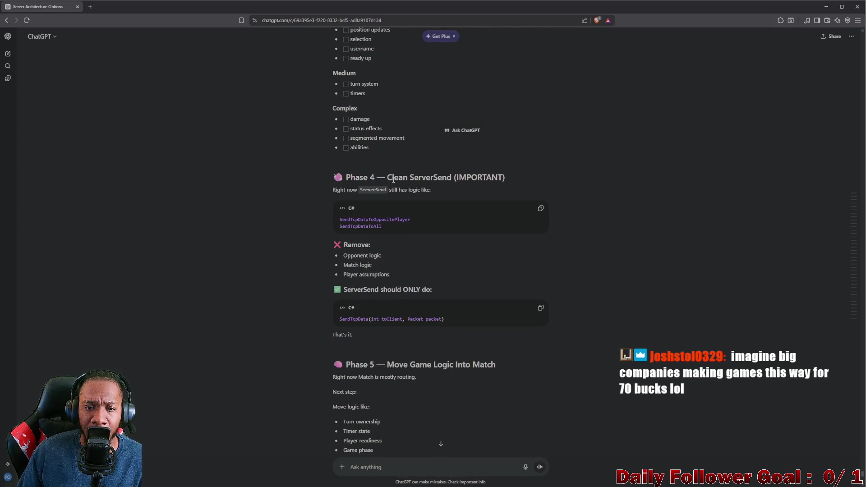
pyautogui.moveTo(394, 179)
pyautogui.mouseDown()
pyautogui.moveTo(500, 180)
pyautogui.moveTo(487, 194)
pyautogui.mouseUp()
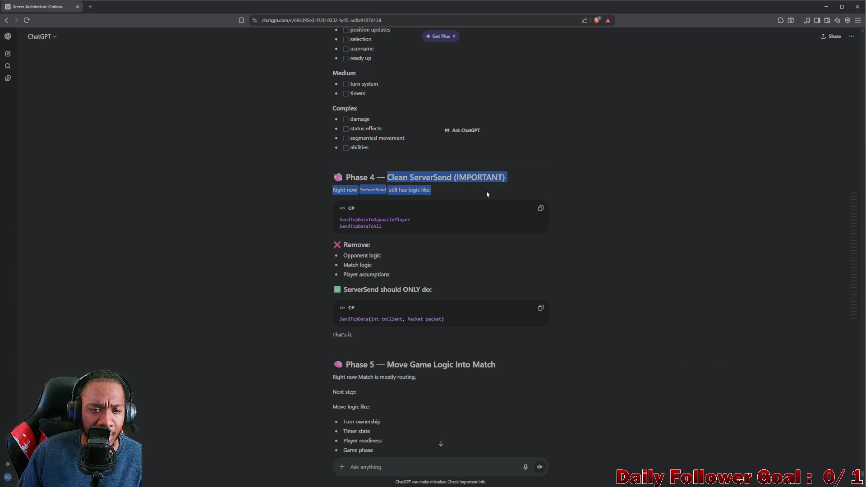
pyautogui.scroll(-5, 474, 193)
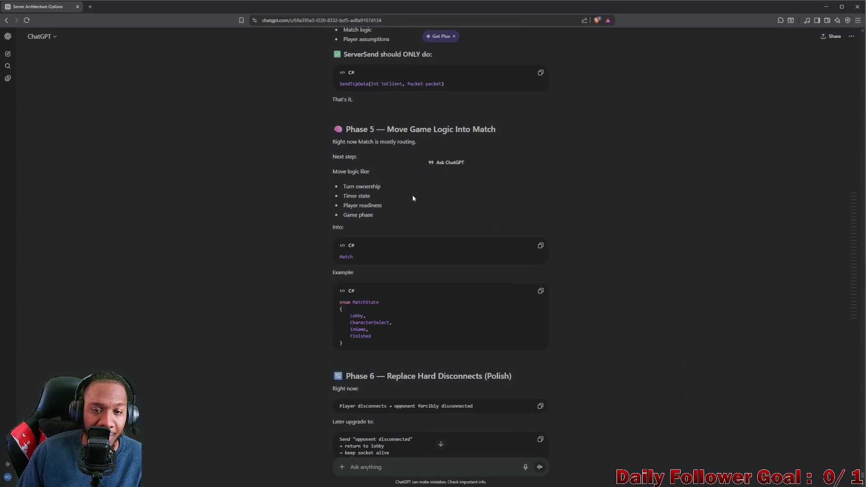
pyautogui.scroll(-3, 537, 159)
pyautogui.scroll(3, 482, 164)
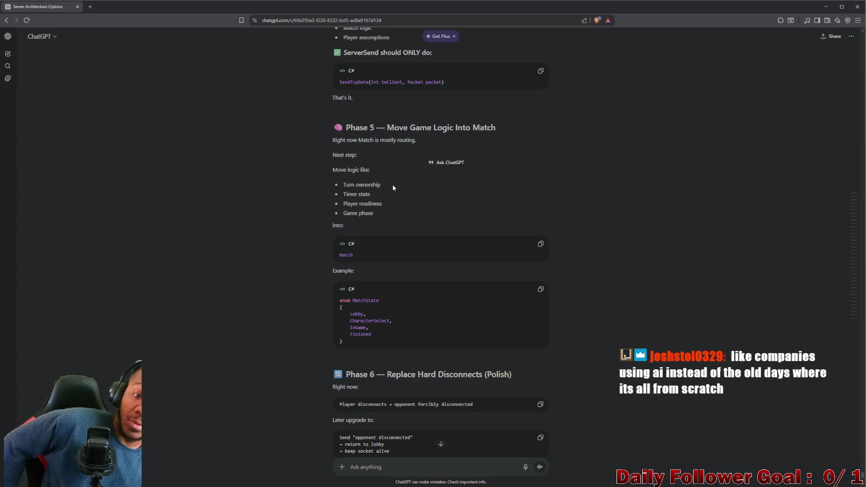
pyautogui.scroll(-2, 392, 188)
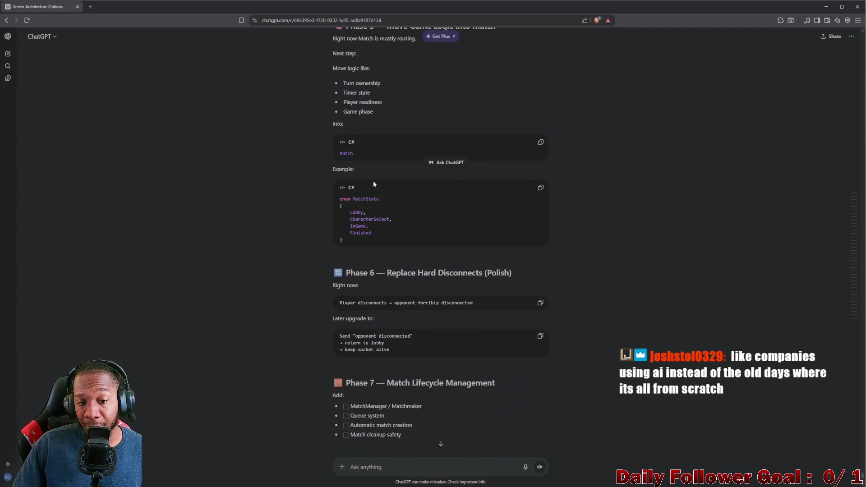
pyautogui.scroll(1, 341, 175)
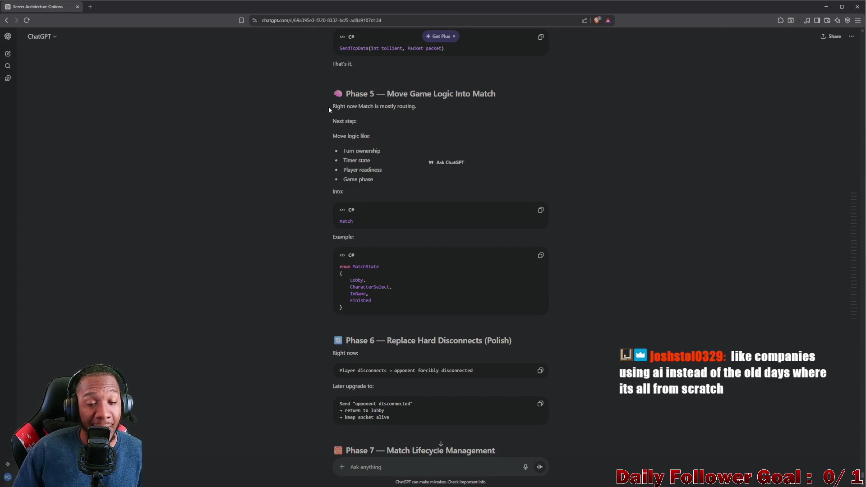
pyautogui.moveTo(332, 106); pyautogui.dragTo(387, 195)
pyautogui.scroll(-3, 429, 134)
pyautogui.scroll(3, 406, 157)
pyautogui.moveTo(332, 108)
pyautogui.mouseDown()
pyautogui.moveTo(382, 149)
pyautogui.moveTo(378, 183)
pyautogui.mouseUp()
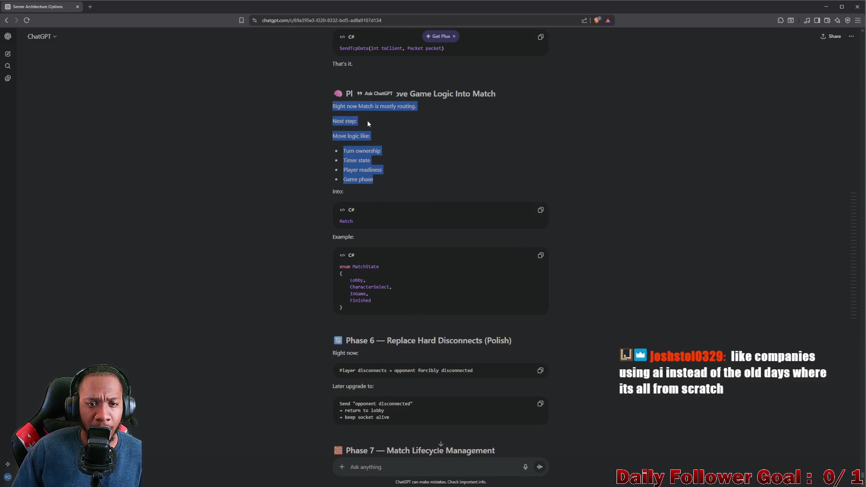
pyautogui.moveTo(342, 114); pyautogui.dragTo(416, 114)
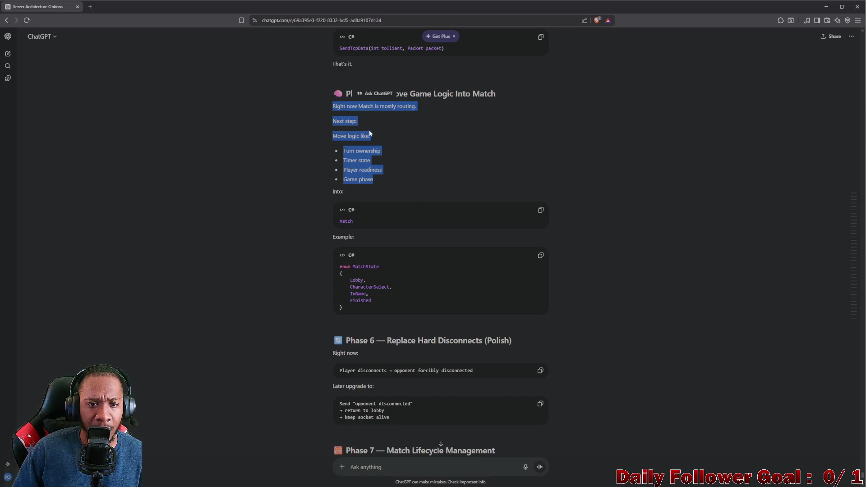
pyautogui.click(363, 143)
pyautogui.moveTo(367, 144)
pyautogui.mouseDown()
pyautogui.moveTo(378, 150)
pyautogui.moveTo(386, 185)
pyautogui.mouseUp()
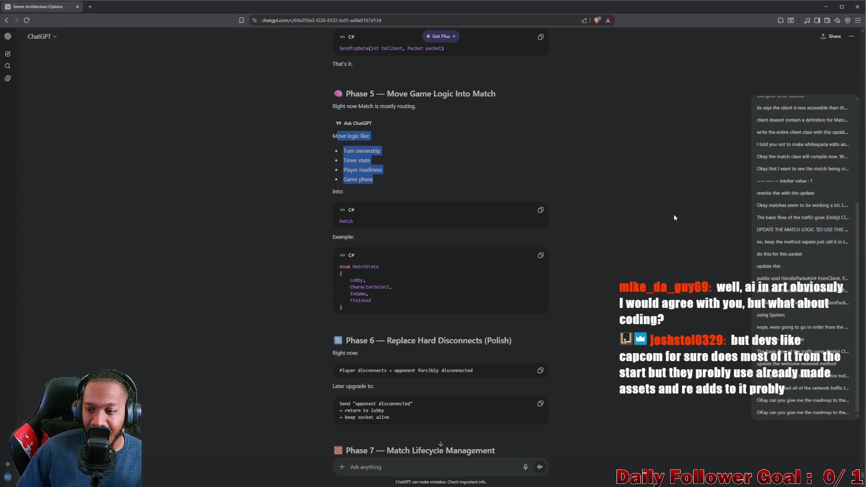
pyautogui.scroll(-1, 705, 209)
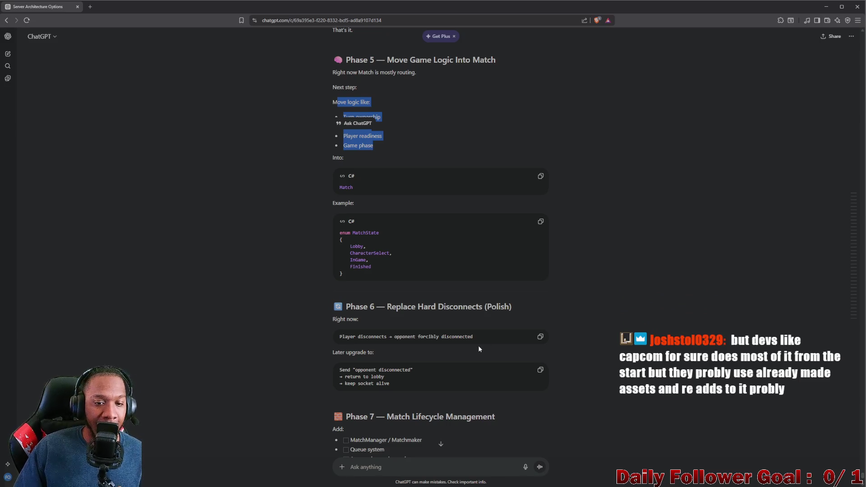
pyautogui.scroll(-2, 347, 261)
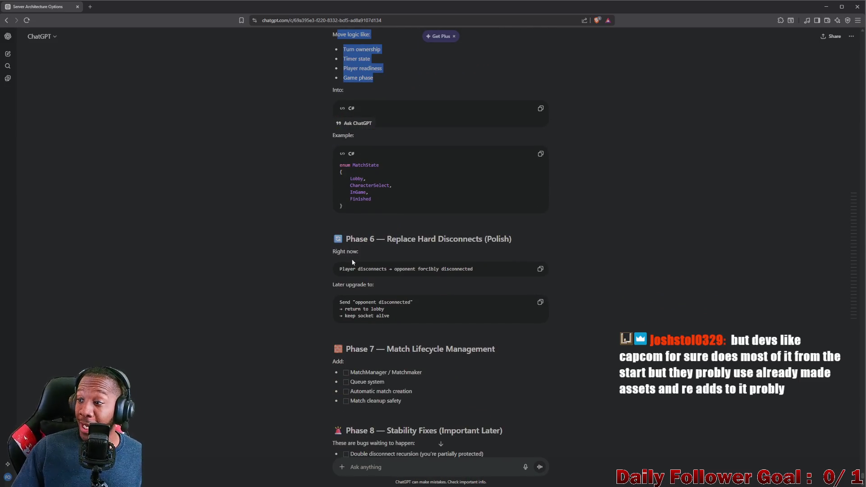
pyautogui.scroll(-2, 443, 193)
pyautogui.scroll(-2, 413, 175)
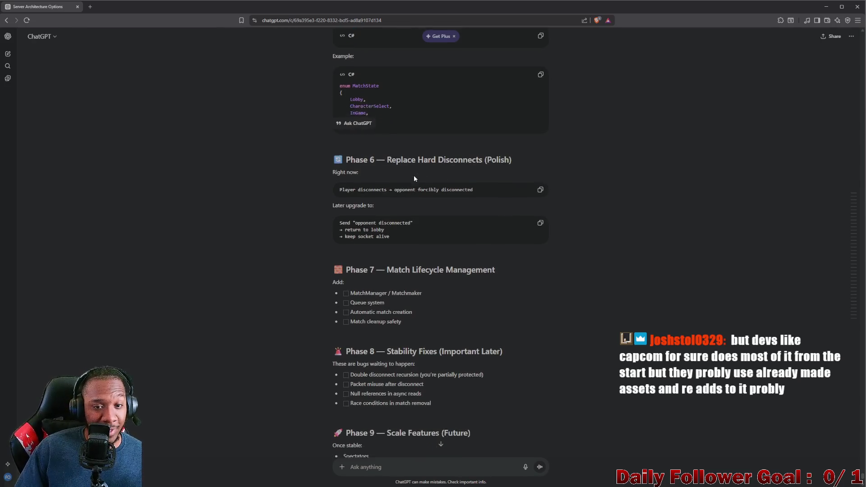
pyautogui.scroll(3, 394, 165)
pyautogui.scroll(2, 384, 180)
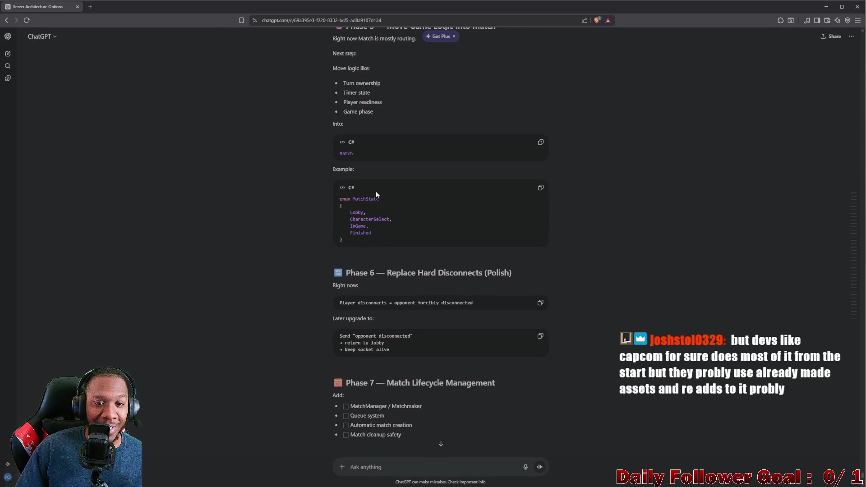
pyautogui.moveTo(340, 199)
pyautogui.mouseDown()
pyautogui.moveTo(390, 234)
pyautogui.moveTo(372, 242)
pyautogui.moveTo(321, 199)
pyautogui.mouseUp()
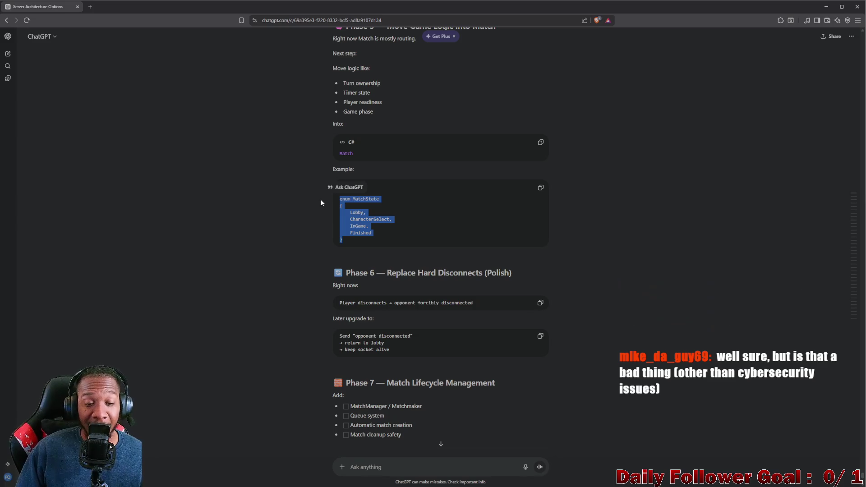
pyautogui.scroll(2, 360, 222)
pyautogui.moveTo(360, 223); pyautogui.dragTo(298, 217)
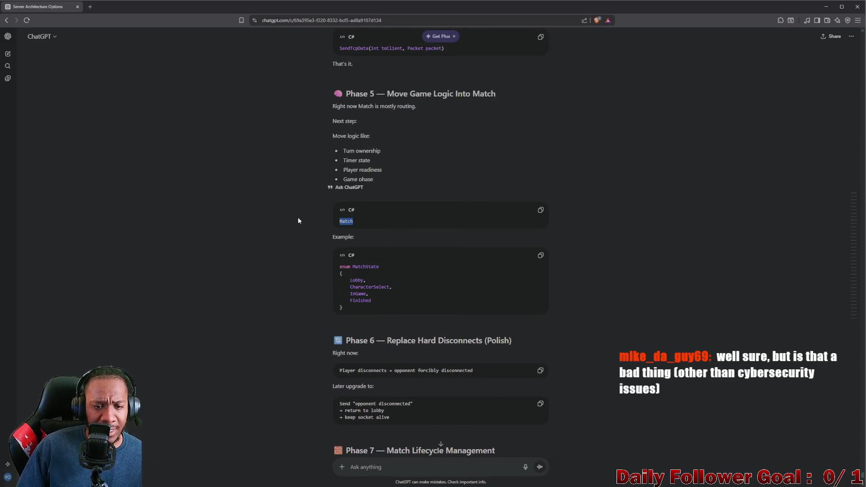
pyautogui.scroll(3, 381, 219)
pyautogui.moveTo(389, 245); pyautogui.dragTo(320, 219)
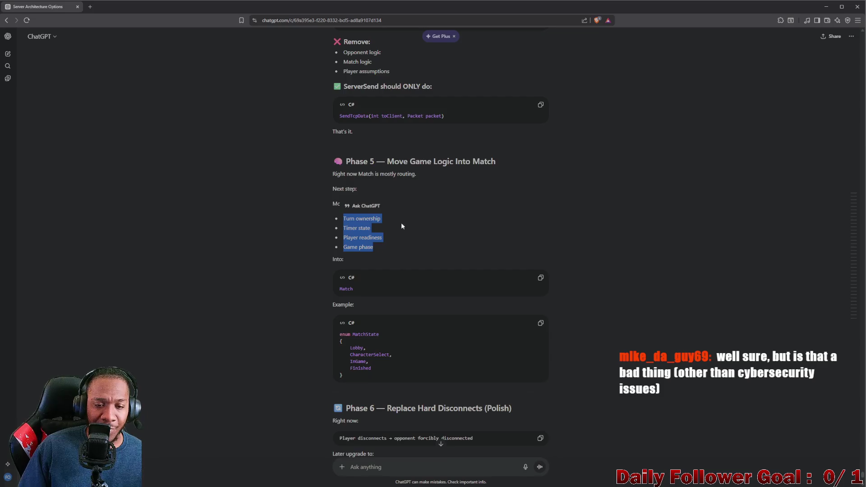
pyautogui.scroll(2, 395, 234)
pyautogui.moveTo(333, 272)
pyautogui.mouseDown()
pyautogui.moveTo(402, 285)
pyautogui.moveTo(389, 311)
pyautogui.mouseUp()
pyautogui.scroll(-3, 402, 262)
pyautogui.scroll(-3, 402, 261)
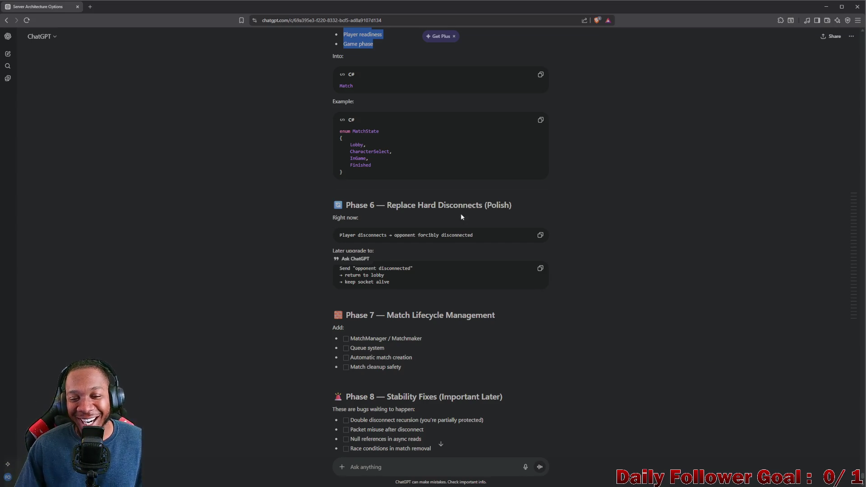
pyautogui.scroll(-1, 383, 280)
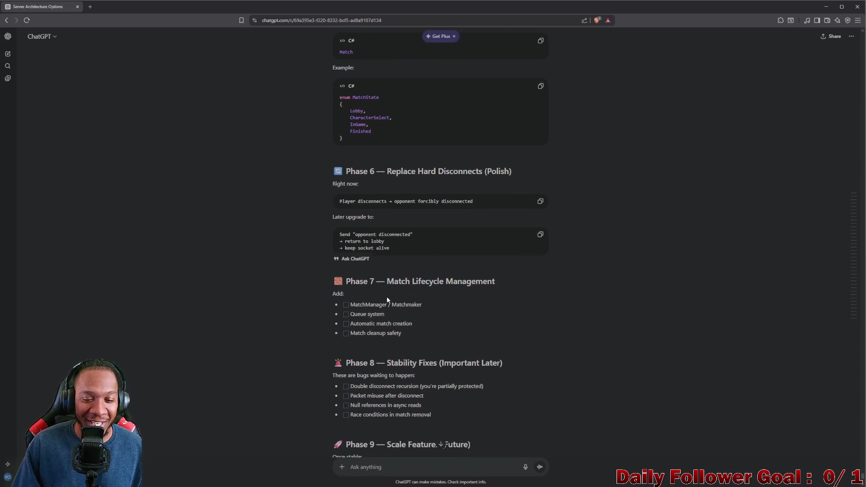
pyautogui.scroll(-2, 390, 301)
pyautogui.scroll(-2, 412, 299)
pyautogui.scroll(-5, 396, 281)
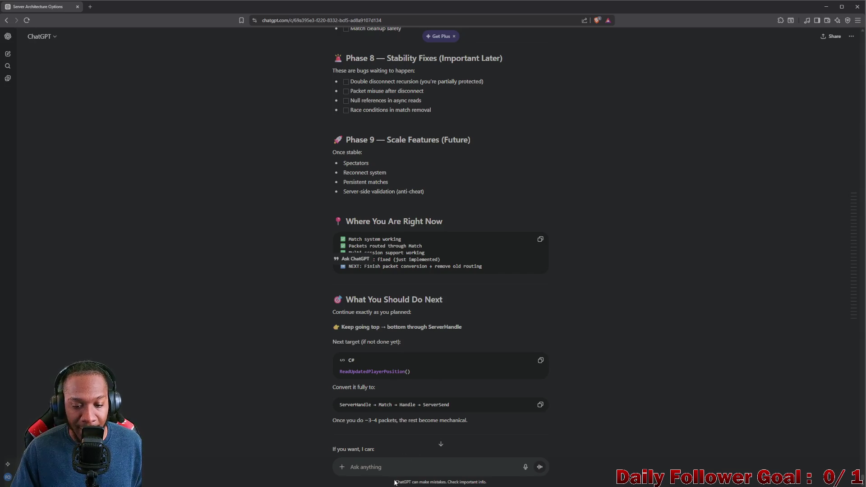
# Let the roadmap reply finish, then scroll back up to Phases 7–9.
pyautogui.moveTo(395, 484); pyautogui.dragTo(519, 482)
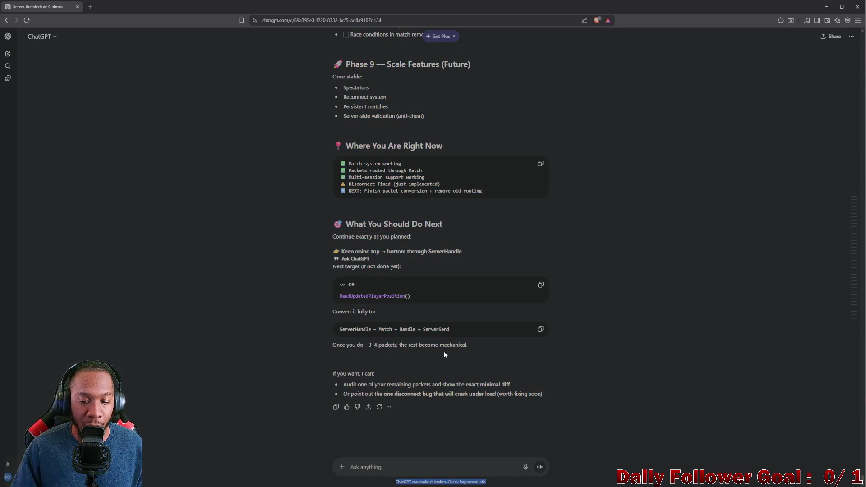
pyautogui.scroll(3, 397, 332)
pyautogui.scroll(3, 404, 332)
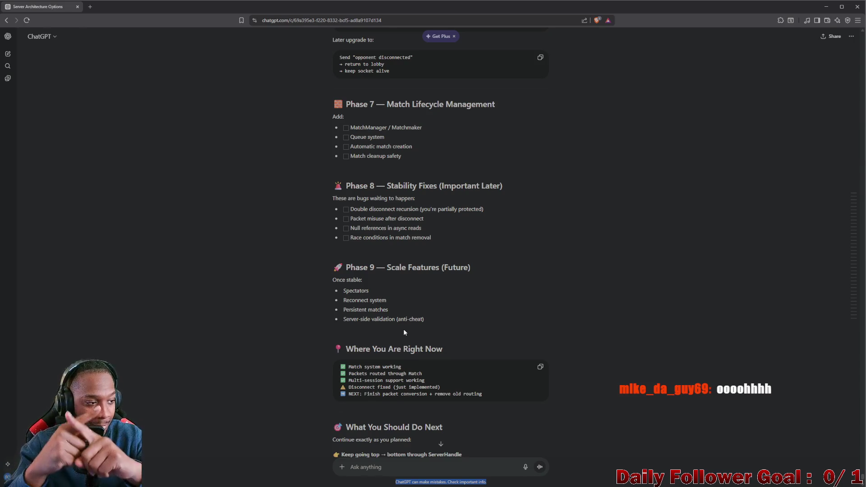
pyautogui.scroll(5, 401, 325)
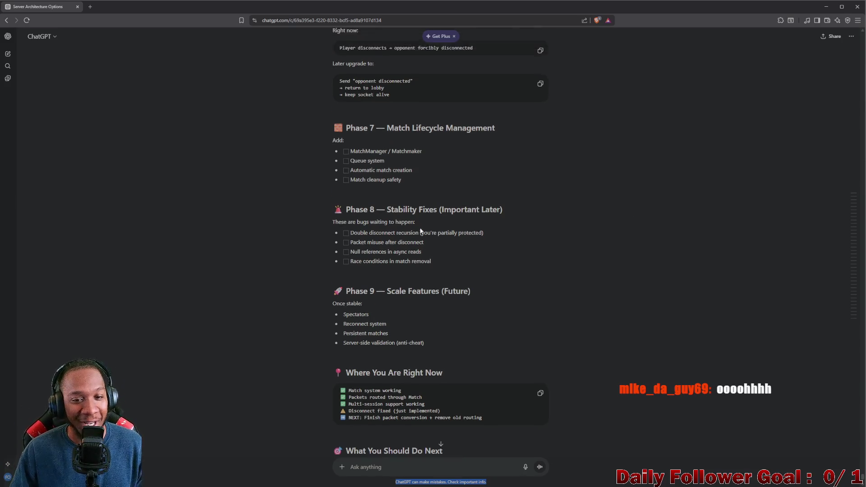
pyautogui.scroll(4, 405, 232)
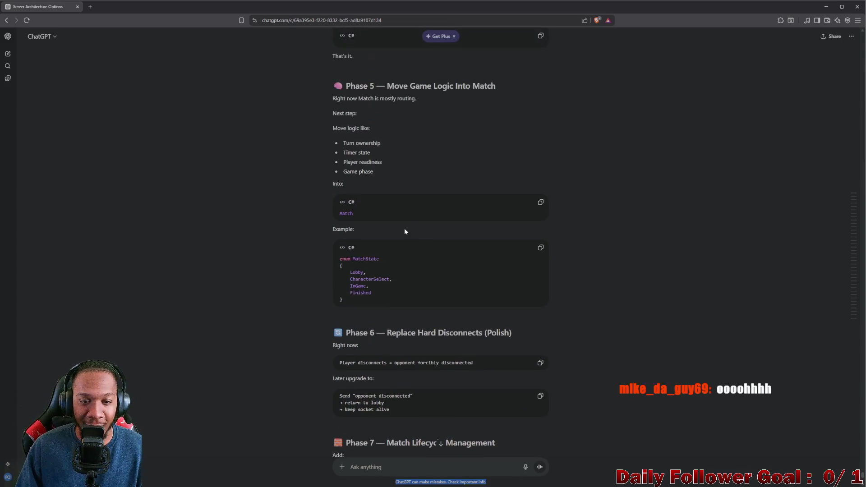
pyautogui.scroll(-2, 439, 238)
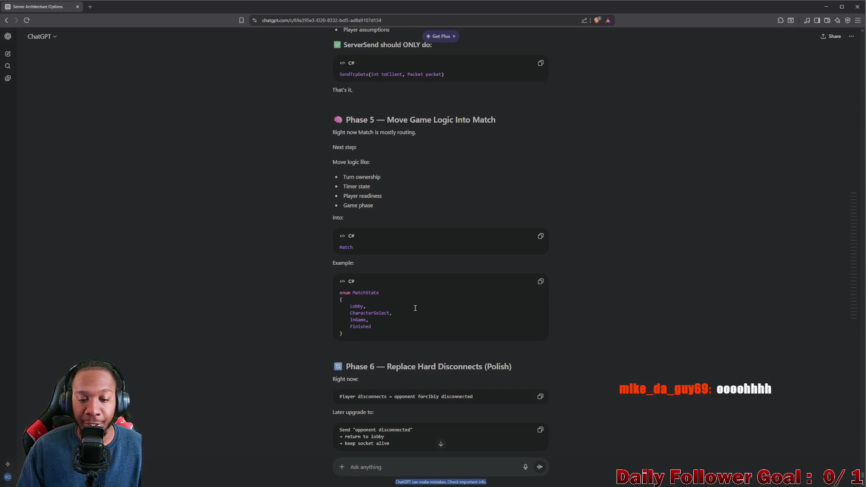
pyautogui.scroll(-3, 415, 308)
pyautogui.scroll(-2, 438, 378)
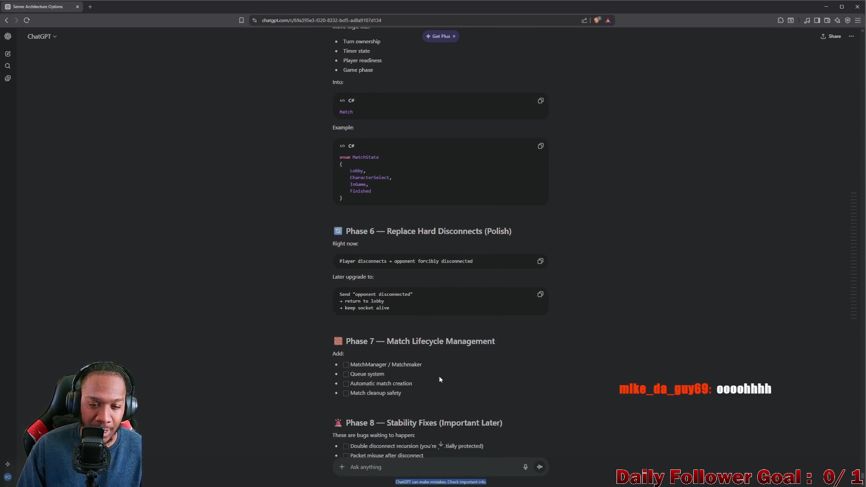
pyautogui.scroll(-2, 400, 337)
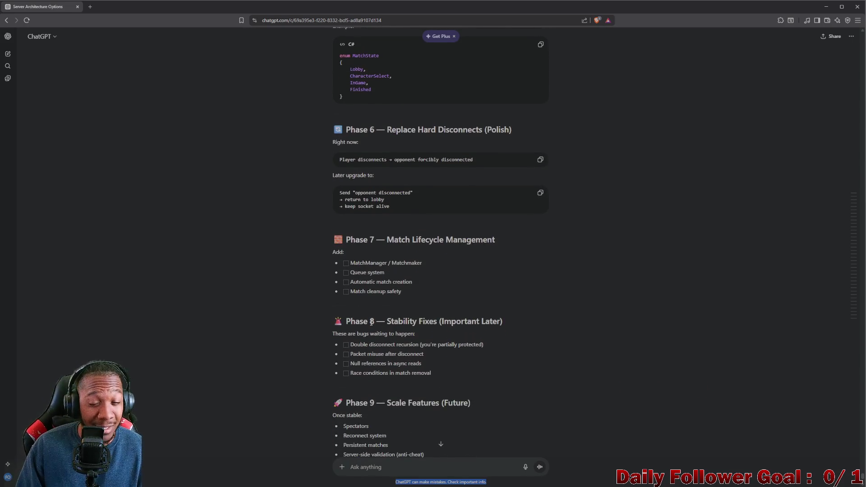
pyautogui.scroll(1, 372, 321)
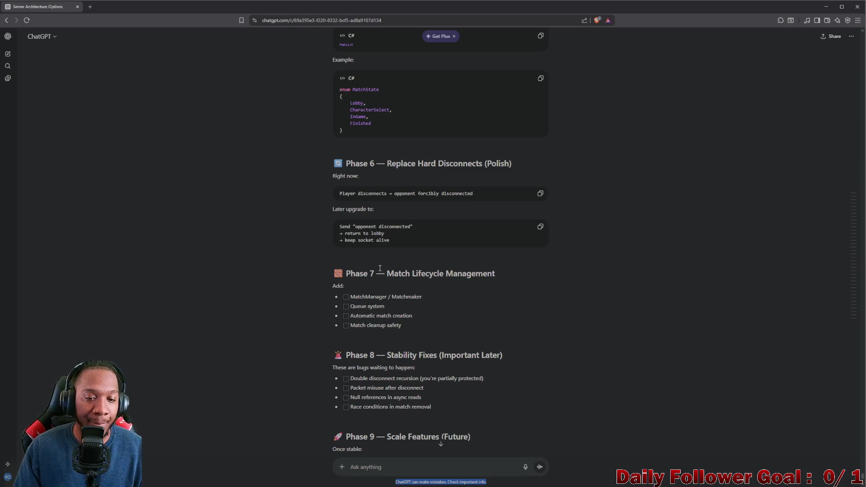
pyautogui.scroll(1, 371, 268)
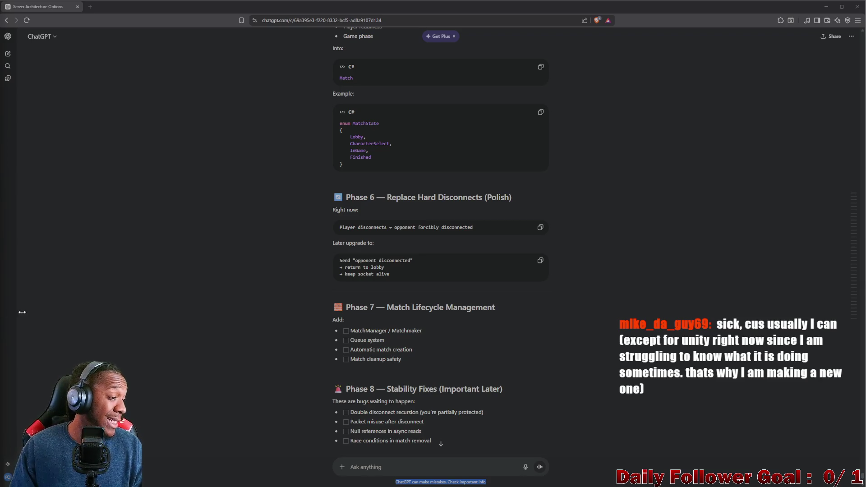
pyautogui.scroll(4, 454, 240)
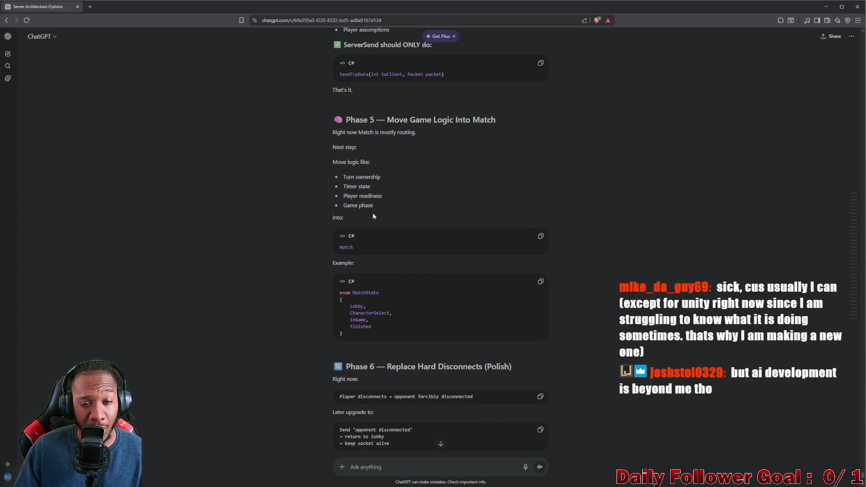
pyautogui.moveTo(383, 205); pyautogui.dragTo(321, 173)
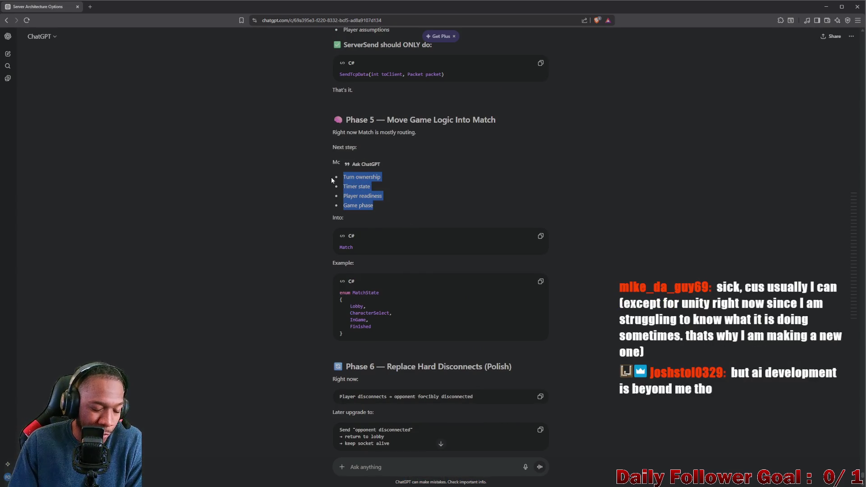
pyautogui.click(350, 183)
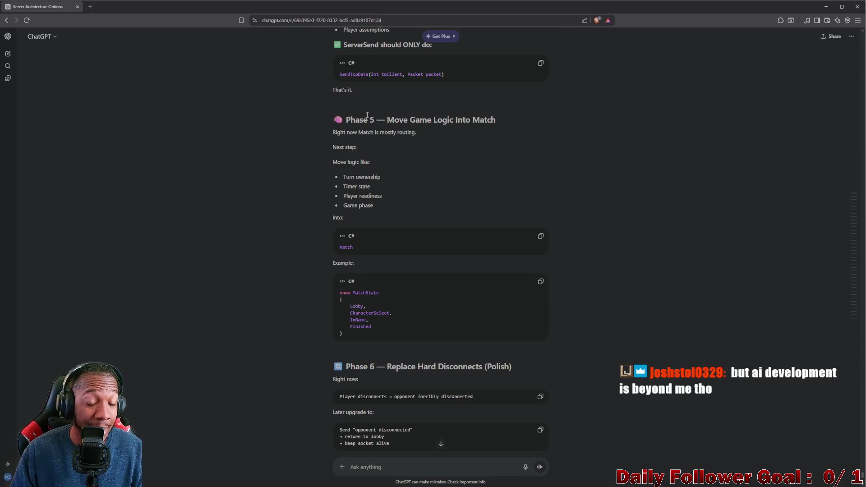
pyautogui.scroll(4, 364, 221)
pyautogui.scroll(2, 363, 218)
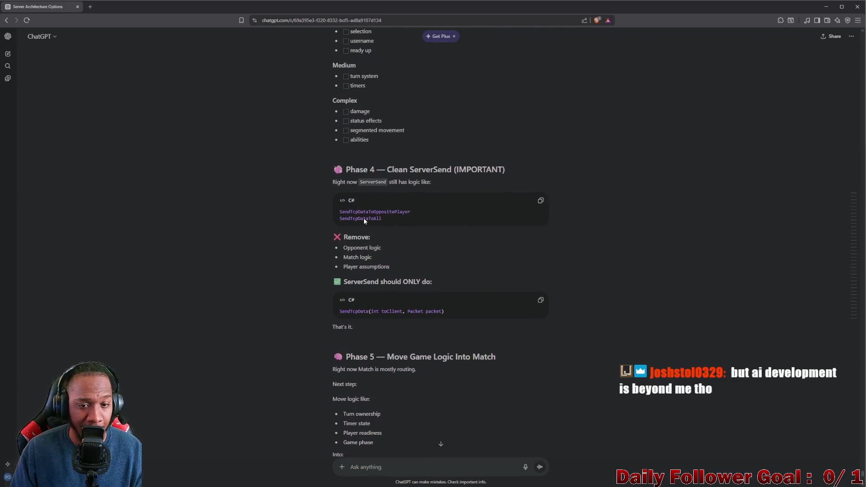
pyautogui.scroll(2, 360, 220)
pyautogui.scroll(1, 351, 209)
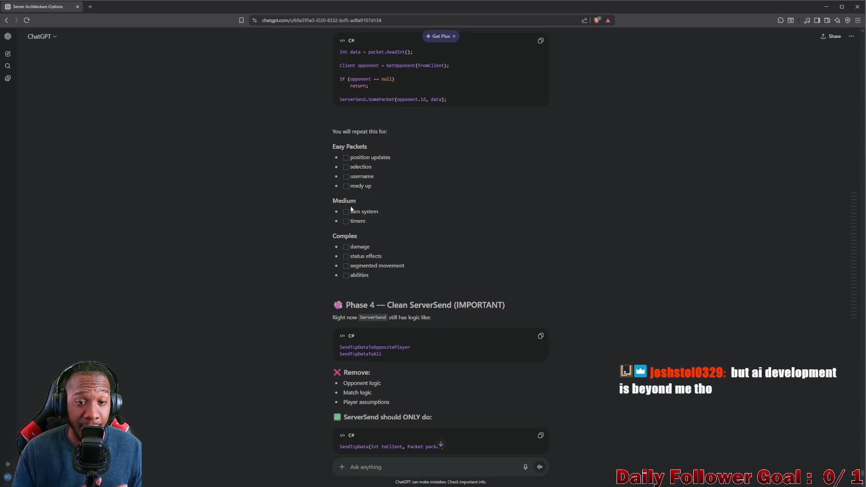
pyautogui.scroll(3, 343, 182)
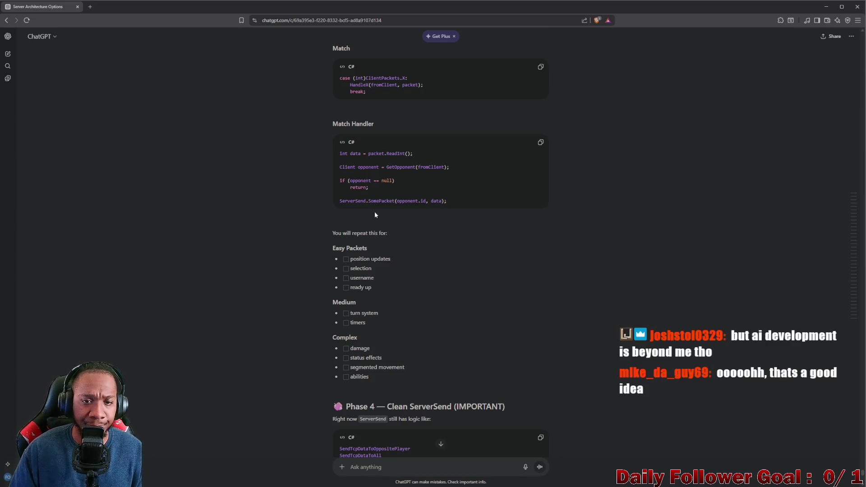
pyautogui.scroll(3, 375, 218)
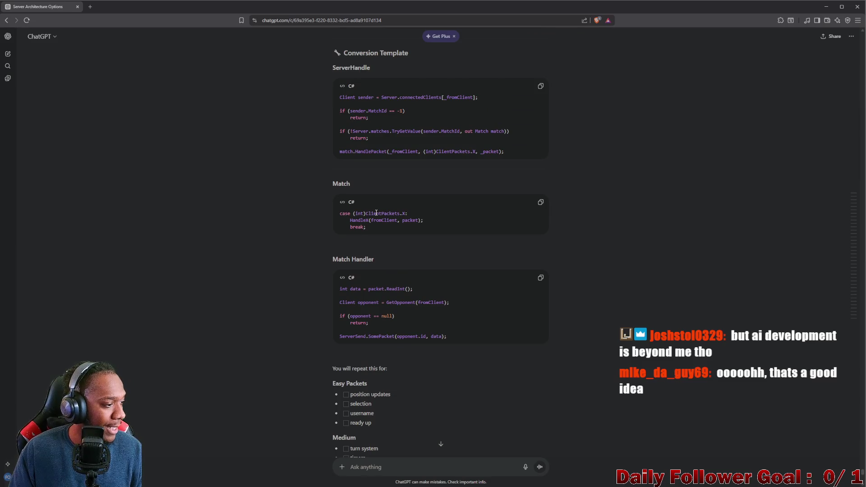
pyautogui.scroll(-1, 392, 242)
pyautogui.scroll(2, 391, 241)
pyautogui.moveTo(340, 167)
pyautogui.mouseDown()
pyautogui.moveTo(476, 162)
pyautogui.moveTo(481, 167)
pyautogui.moveTo(466, 186)
pyautogui.moveTo(491, 212)
pyautogui.mouseUp()
pyautogui.scroll(2, 496, 203)
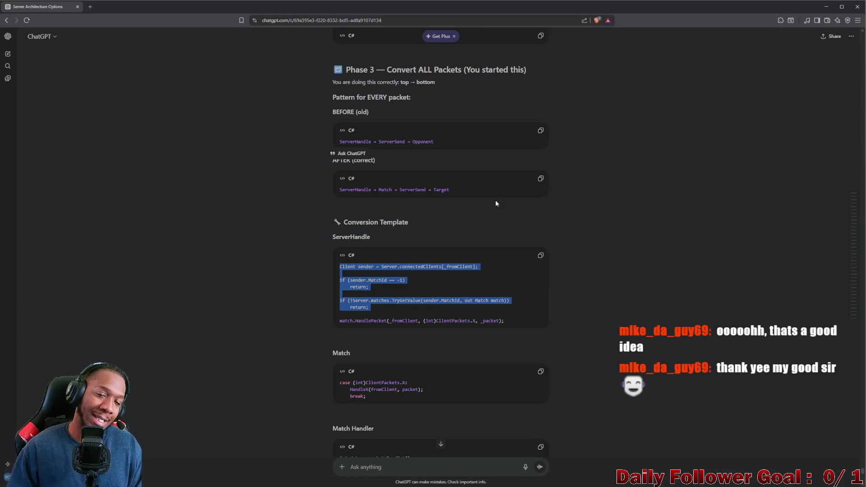
pyautogui.scroll(4, 483, 191)
pyautogui.scroll(-4, 475, 202)
pyautogui.scroll(-7, 473, 207)
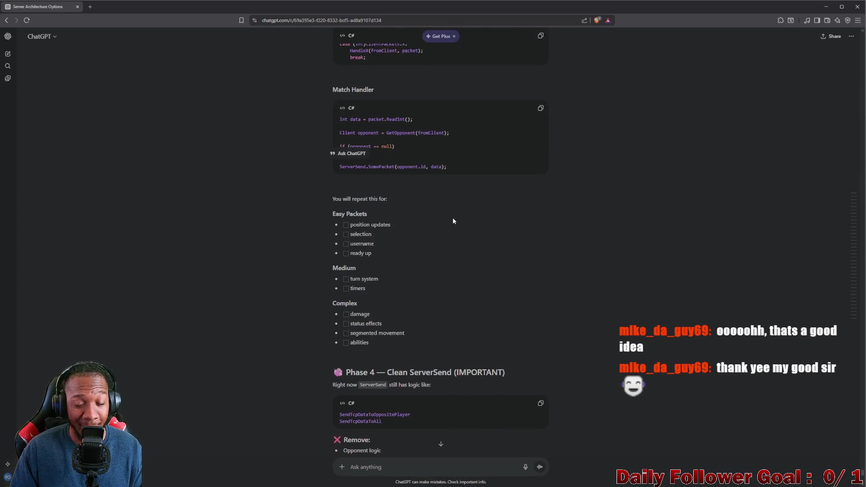
pyautogui.scroll(-2, 453, 220)
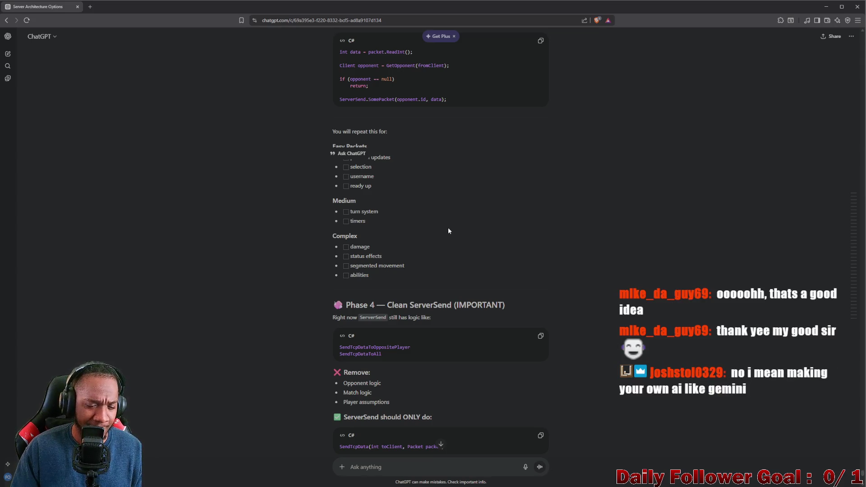
pyautogui.scroll(-1, 447, 233)
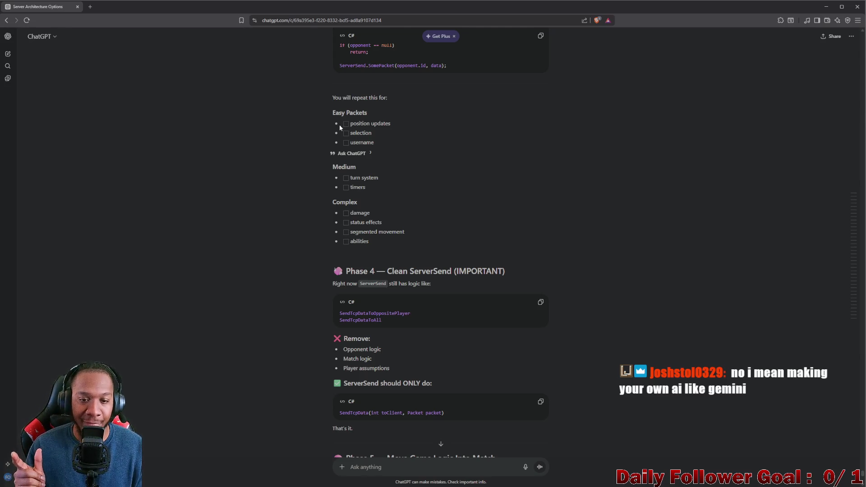
pyautogui.scroll(-7, 404, 215)
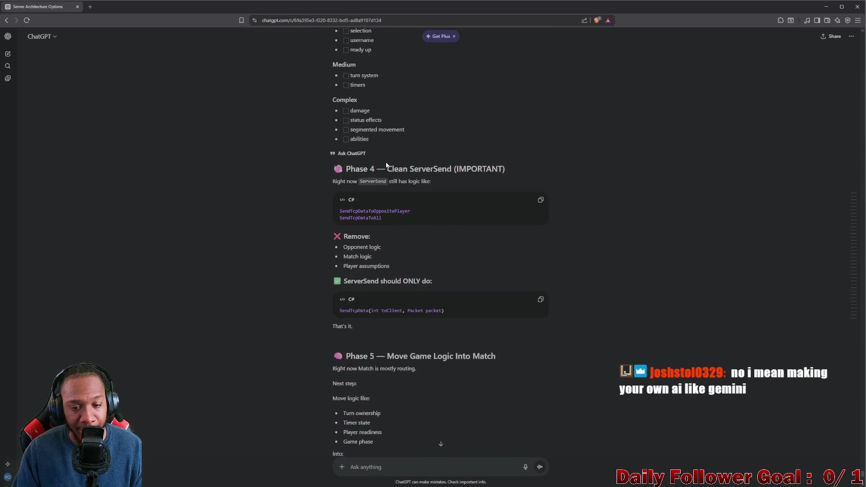
pyautogui.scroll(-2, 420, 223)
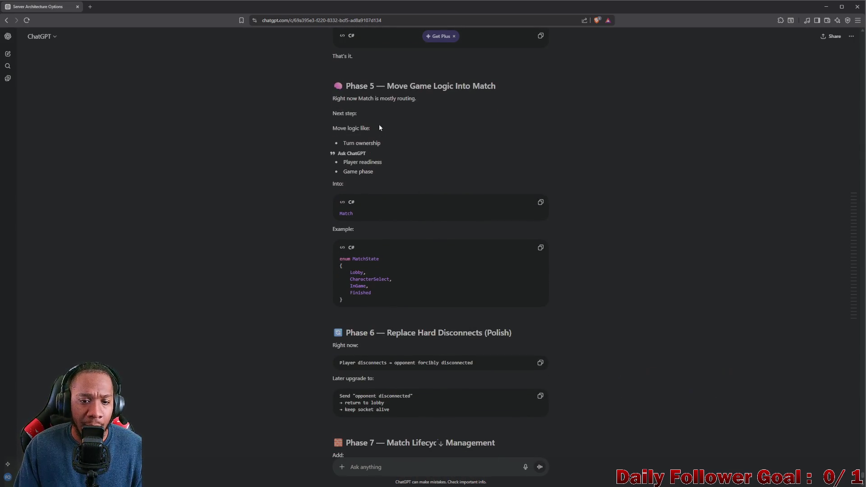
pyautogui.scroll(-2, 483, 200)
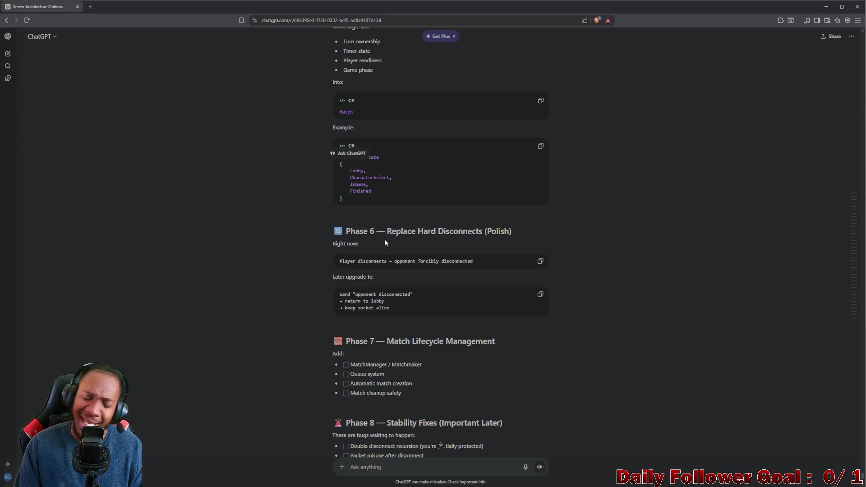
pyautogui.scroll(-4, 386, 239)
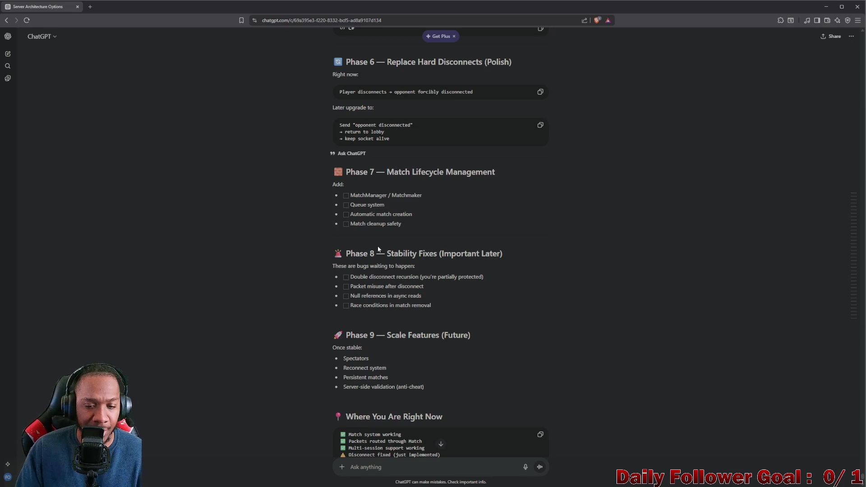
pyautogui.scroll(-2, 374, 248)
pyautogui.moveTo(341, 295)
pyautogui.mouseDown()
pyautogui.moveTo(398, 302)
pyautogui.moveTo(402, 318)
pyautogui.mouseUp()
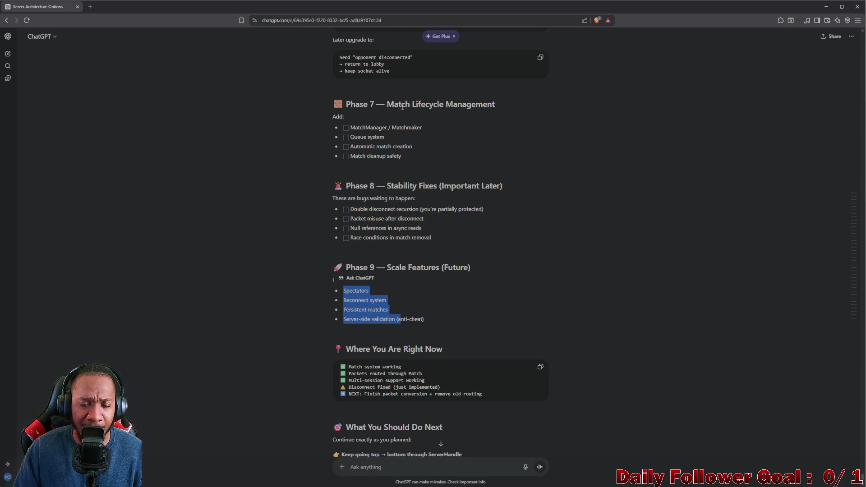
pyautogui.moveTo(355, 128); pyautogui.dragTo(429, 138)
pyautogui.click(410, 143)
pyautogui.moveTo(353, 138)
pyautogui.mouseDown()
pyautogui.moveTo(396, 141)
pyautogui.moveTo(416, 154)
pyautogui.mouseUp()
pyautogui.click(347, 148)
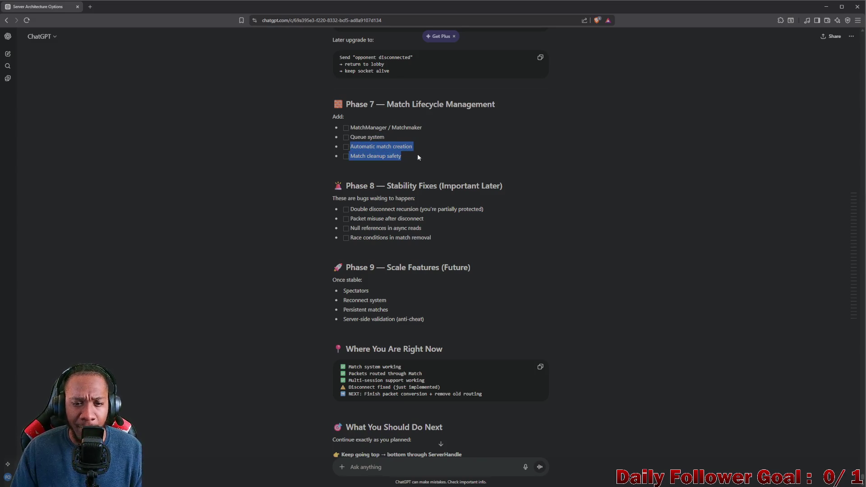
pyautogui.scroll(-3, 425, 178)
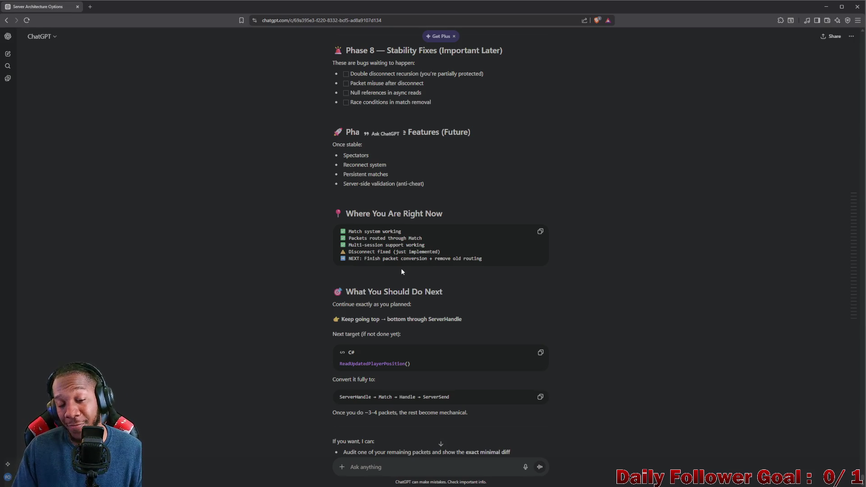
# Review the 'Where You Are Right Now' status list, highlighting the Disconnect fixed line.
pyautogui.scroll(-2, 401, 268)
pyautogui.moveTo(342, 170)
pyautogui.mouseDown()
pyautogui.moveTo(397, 171)
pyautogui.moveTo(492, 195)
pyautogui.moveTo(334, 165)
pyautogui.moveTo(346, 168)
pyautogui.mouseUp()
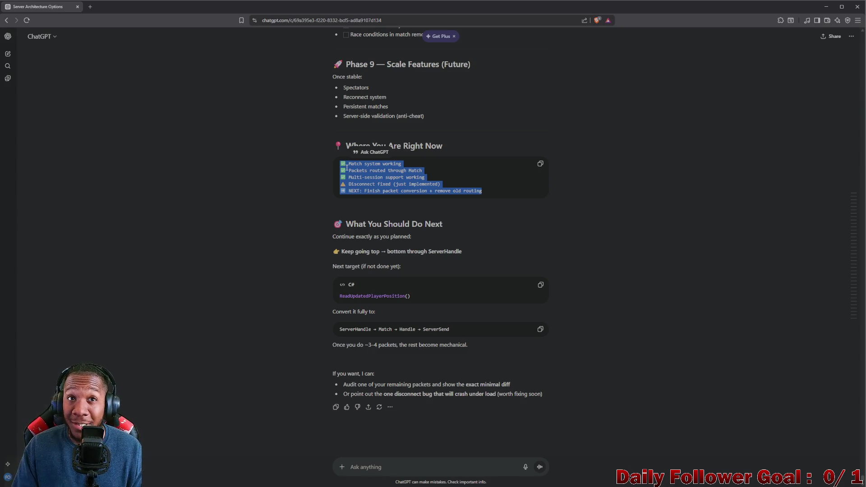
pyautogui.click(488, 196)
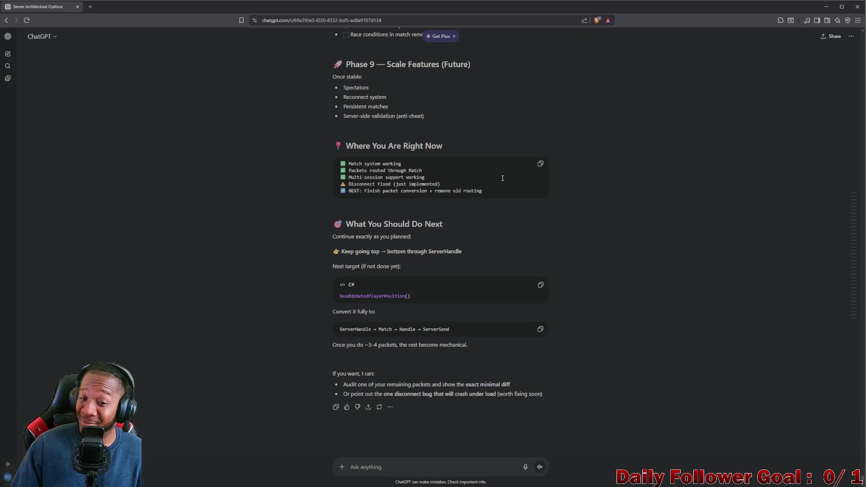
pyautogui.moveTo(487, 185)
pyautogui.mouseDown()
pyautogui.moveTo(478, 178)
pyautogui.moveTo(464, 189)
pyautogui.moveTo(423, 171)
pyautogui.moveTo(494, 198)
pyautogui.moveTo(433, 178)
pyautogui.moveTo(335, 177)
pyautogui.moveTo(338, 161)
pyautogui.mouseUp()
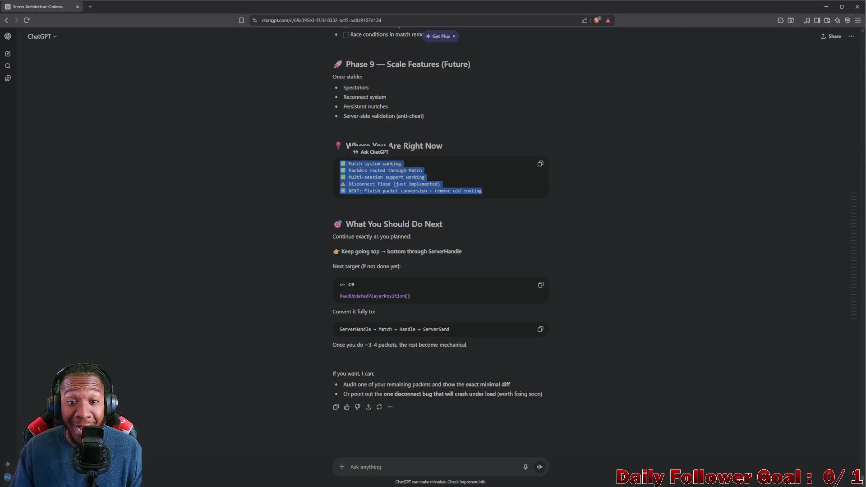
# Read the 'What You Should Do Next' section, then shrink the browser to reveal Visual Studio.
pyautogui.moveTo(332, 222)
pyautogui.mouseDown()
pyautogui.moveTo(447, 227)
pyautogui.moveTo(467, 249)
pyautogui.moveTo(433, 270)
pyautogui.moveTo(436, 297)
pyautogui.mouseUp()
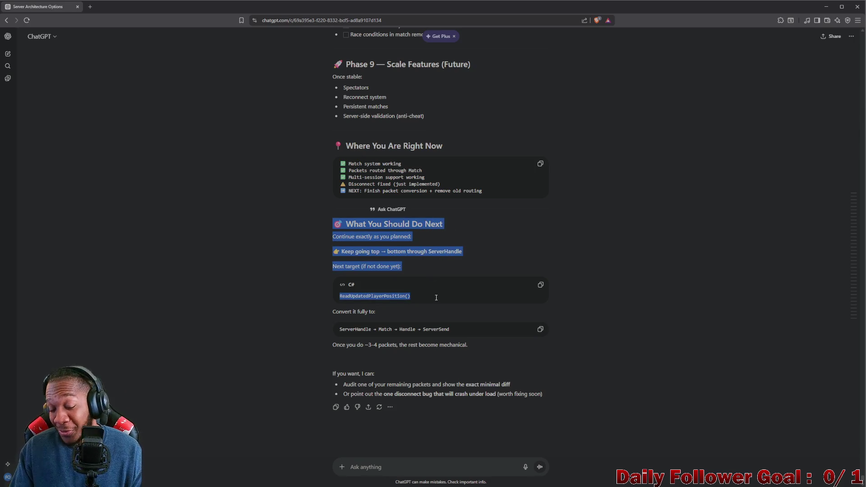
pyautogui.click(341, 228)
pyautogui.moveTo(334, 224); pyautogui.dragTo(369, 225)
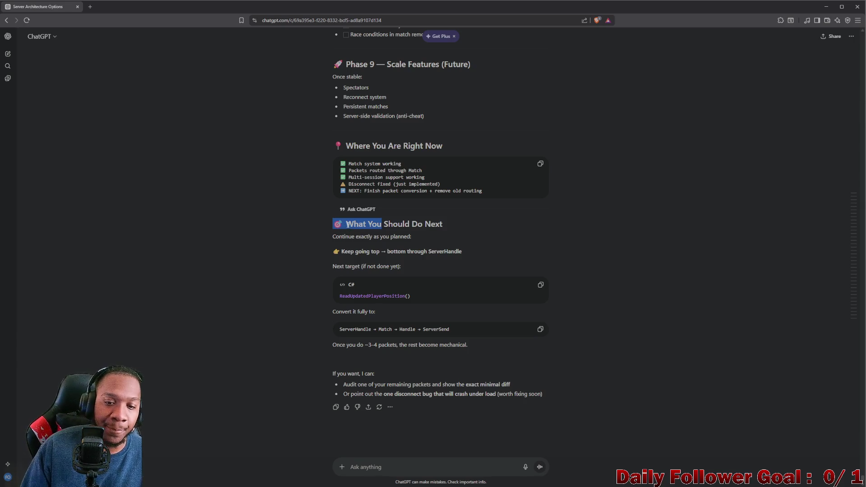
pyautogui.click(347, 225)
pyautogui.moveTo(346, 224)
pyautogui.mouseDown()
pyautogui.moveTo(444, 233)
pyautogui.moveTo(350, 235)
pyautogui.moveTo(357, 237)
pyautogui.mouseUp()
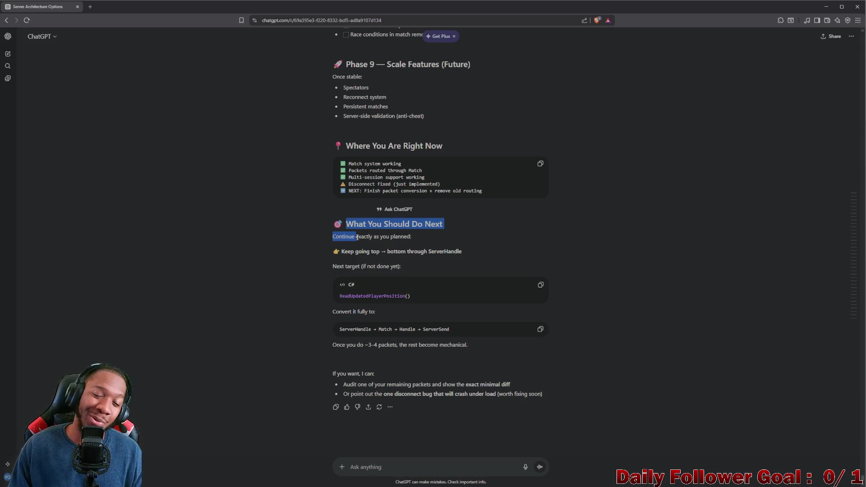
pyautogui.click(359, 237)
pyautogui.moveTo(326, 234); pyautogui.dragTo(423, 237)
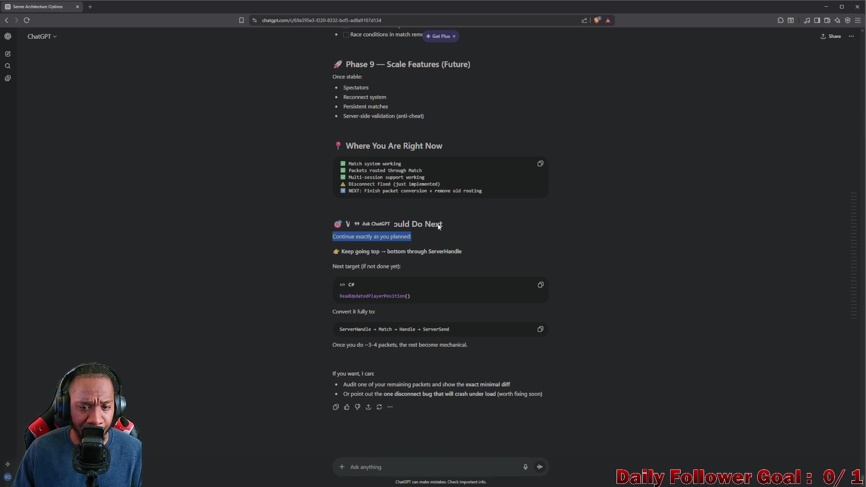
pyautogui.click(413, 224)
pyautogui.moveTo(341, 251)
pyautogui.mouseDown()
pyautogui.moveTo(400, 255)
pyautogui.moveTo(428, 275)
pyautogui.moveTo(434, 267)
pyautogui.mouseUp()
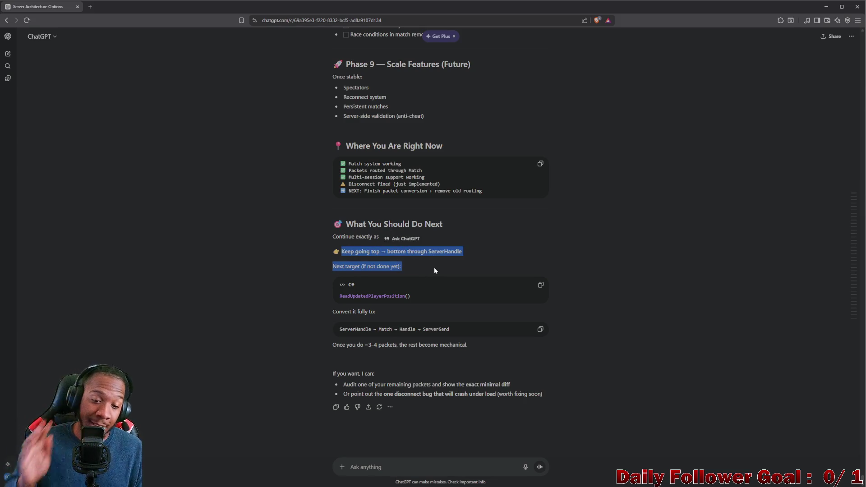
pyautogui.click(841, 7)
pyautogui.click(823, 9)
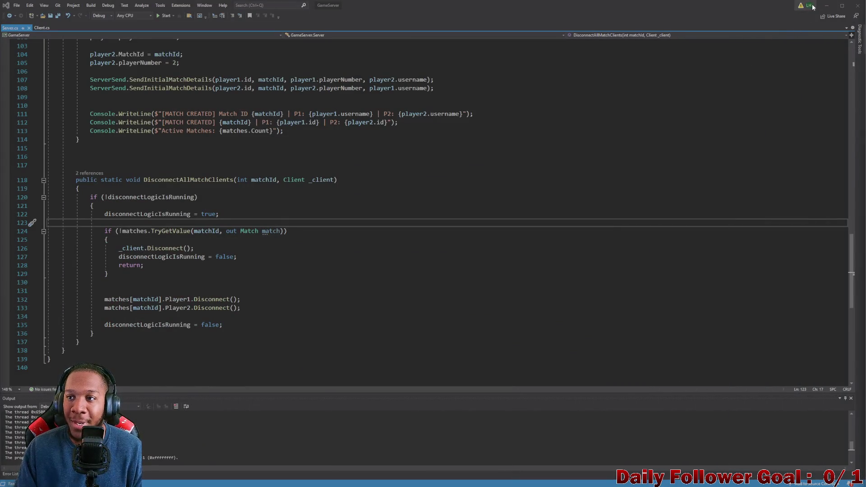
# Bring the Unity editor forward, maximize it, and narrow the Hierarchy panel.
pyautogui.doubleClick(815, 9)
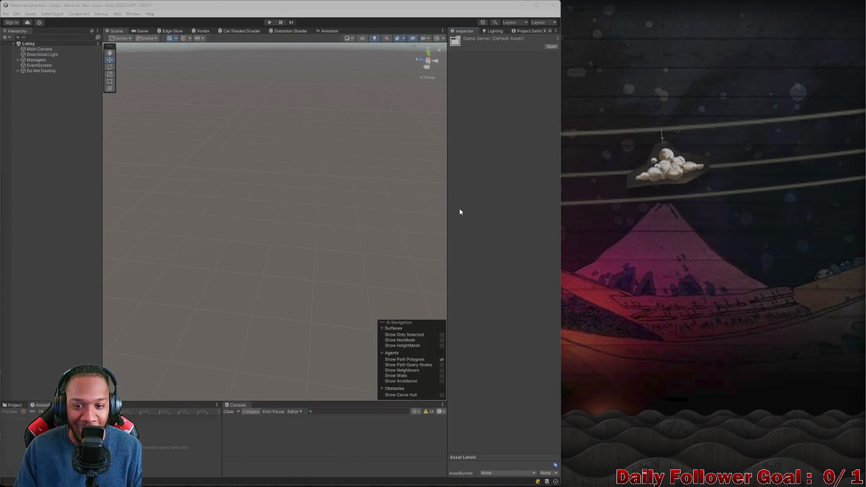
pyautogui.moveTo(487, 5)
pyautogui.mouseDown()
pyautogui.moveTo(551, 48)
pyautogui.moveTo(689, 7)
pyautogui.moveTo(558, 26)
pyautogui.mouseUp()
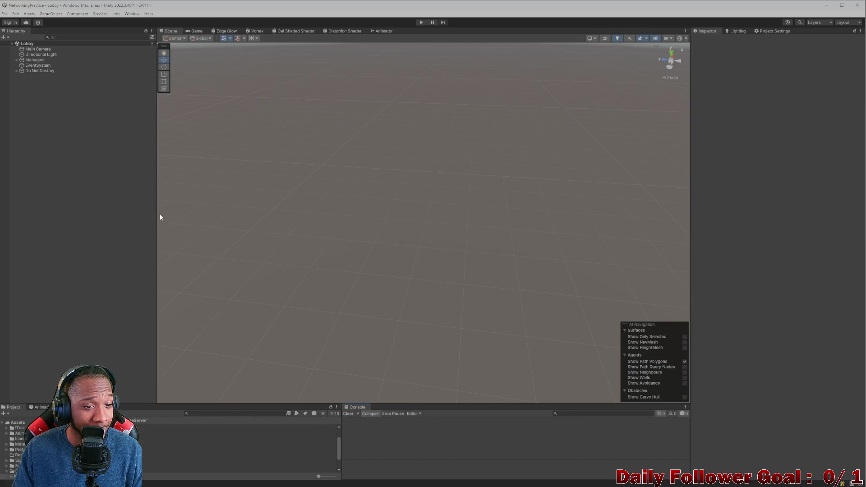
pyautogui.moveTo(156, 214); pyautogui.dragTo(140, 201)
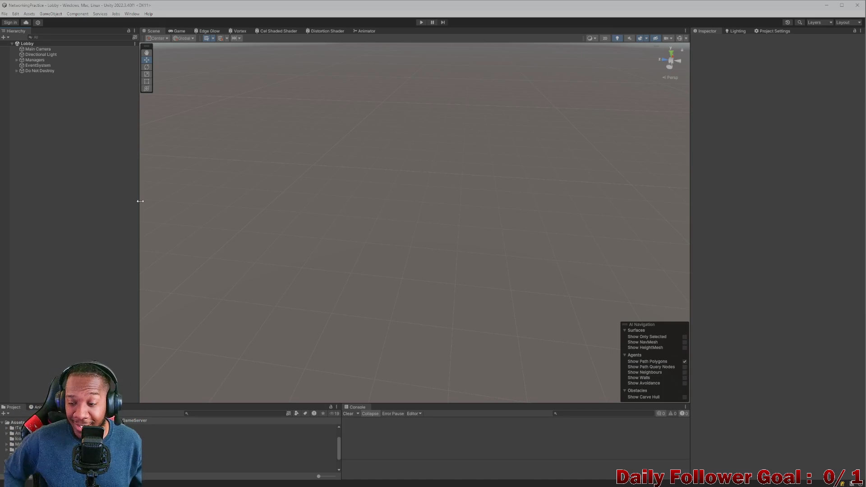
# Reveal the project folder in Explorer from the Project panel's context menu.
pyautogui.moveTo(386, 478)
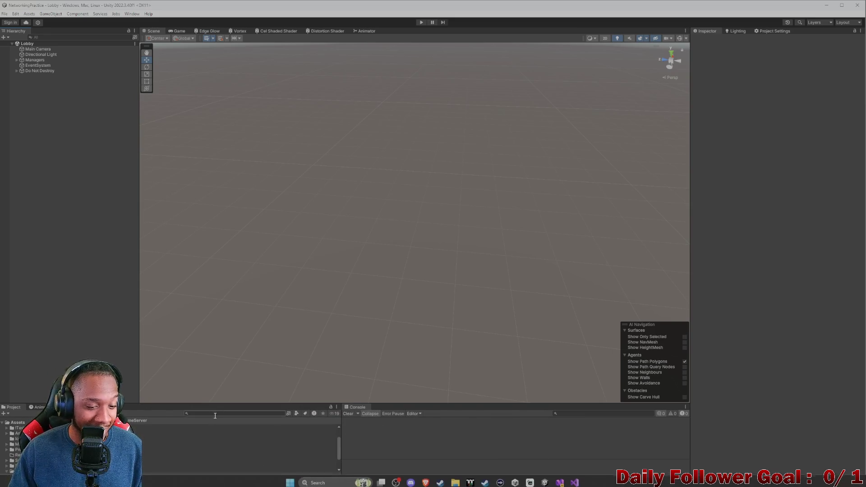
pyautogui.rightClick(54, 209)
pyautogui.click(101, 156)
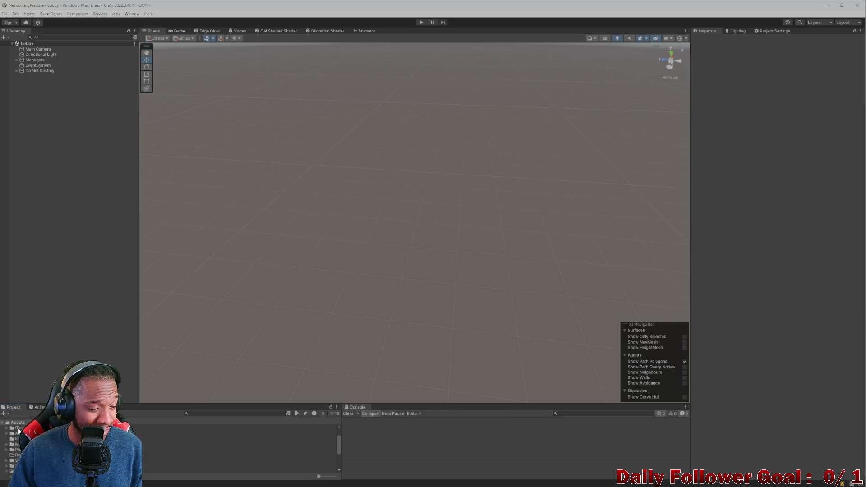
pyautogui.scroll(-1, 26, 421)
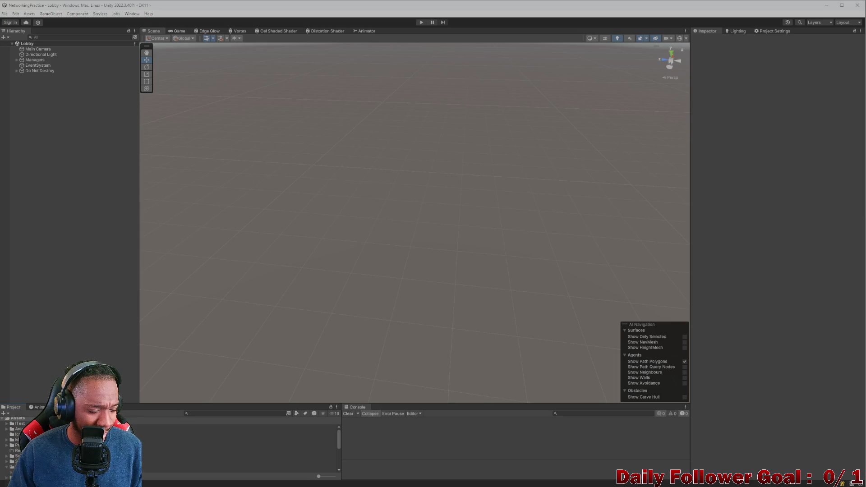
pyautogui.rightClick(25, 444)
pyautogui.click(58, 229)
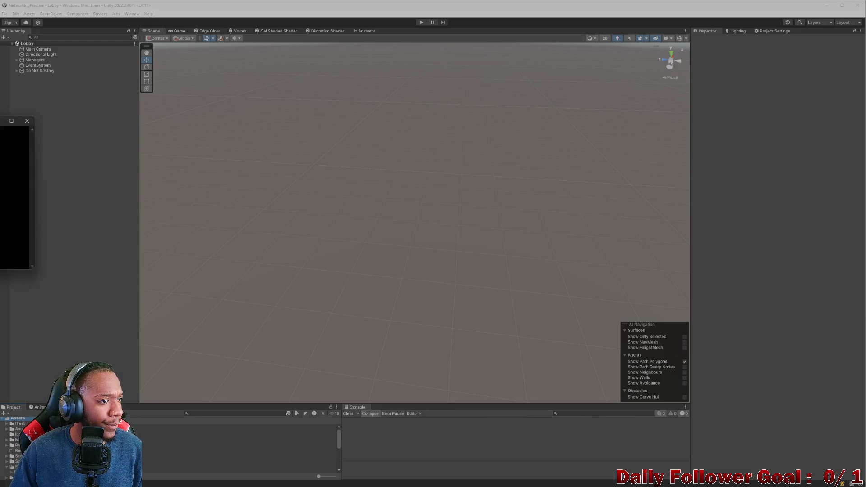
# Stage all changes with git add -A and check them with git status.
pyautogui.hotkey('alt', 'Tab')
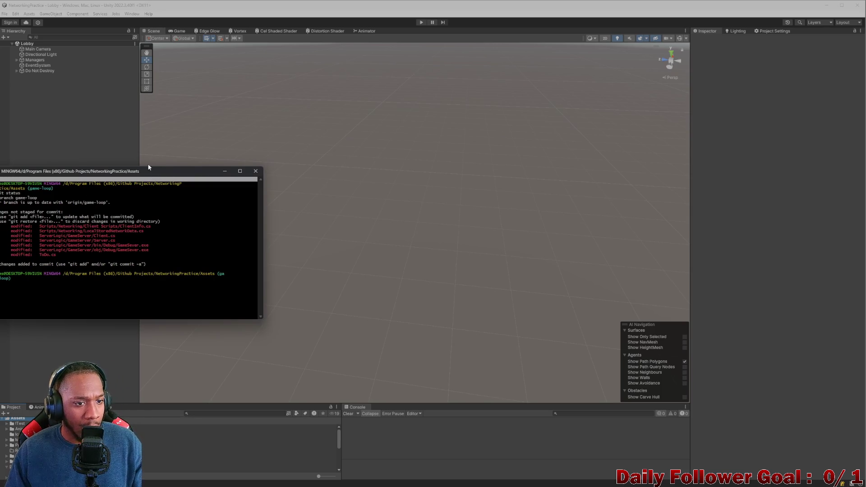
pyautogui.moveTo(177, 167)
pyautogui.mouseDown()
pyautogui.moveTo(163, 157)
pyautogui.moveTo(190, 162)
pyautogui.mouseUp()
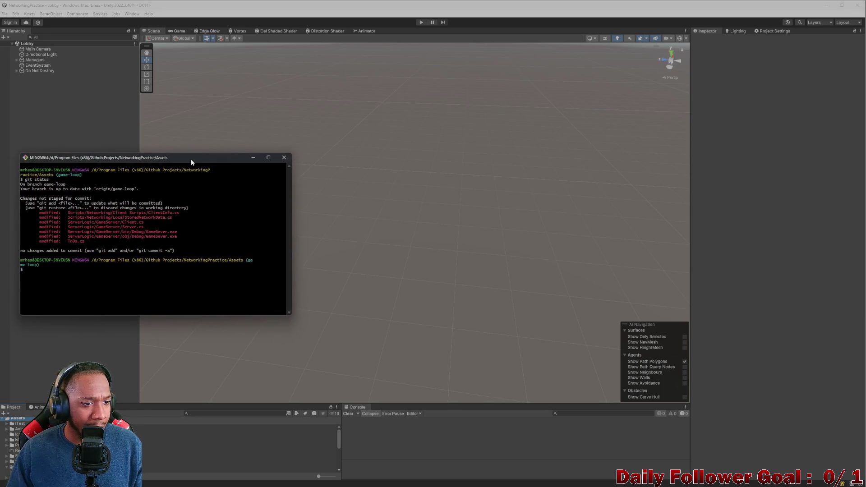
pyautogui.doubleClick(82, 287)
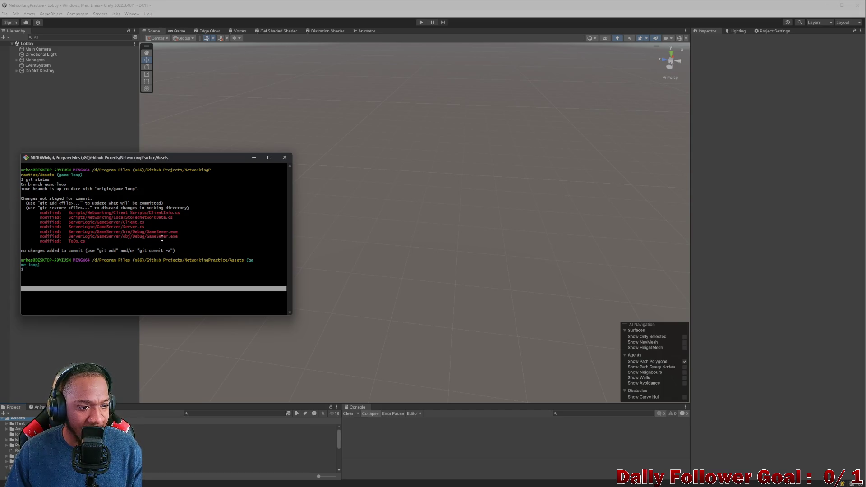
pyautogui.doubleClick(76, 269)
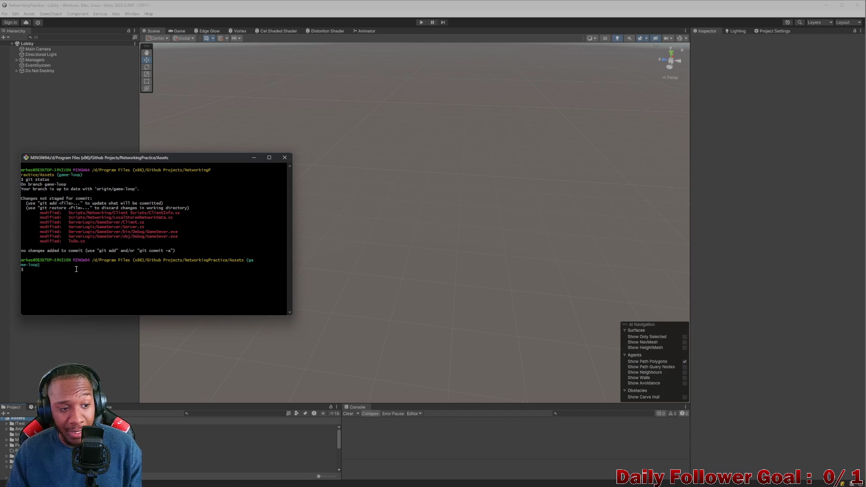
pyautogui.write('git a')
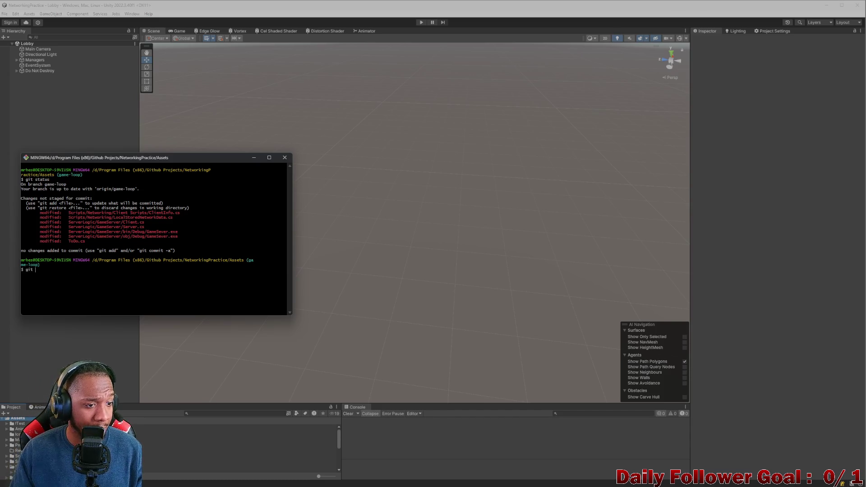
pyautogui.write('dd -A')
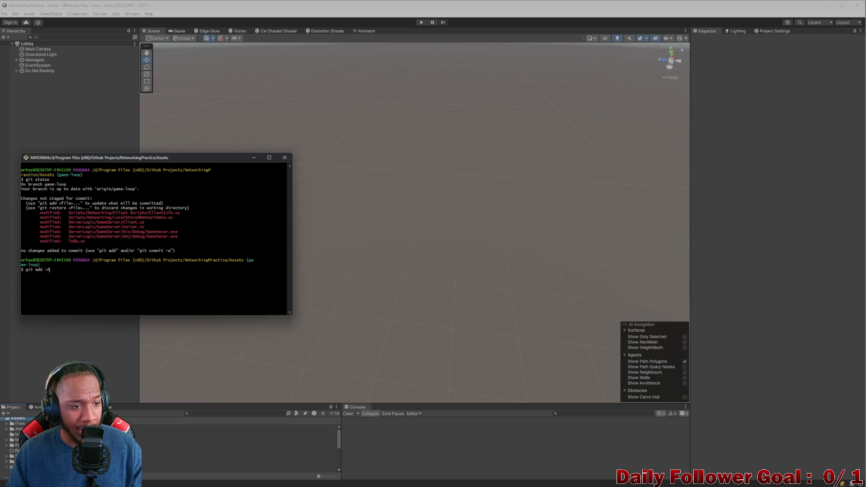
pyautogui.write(' $ git status')
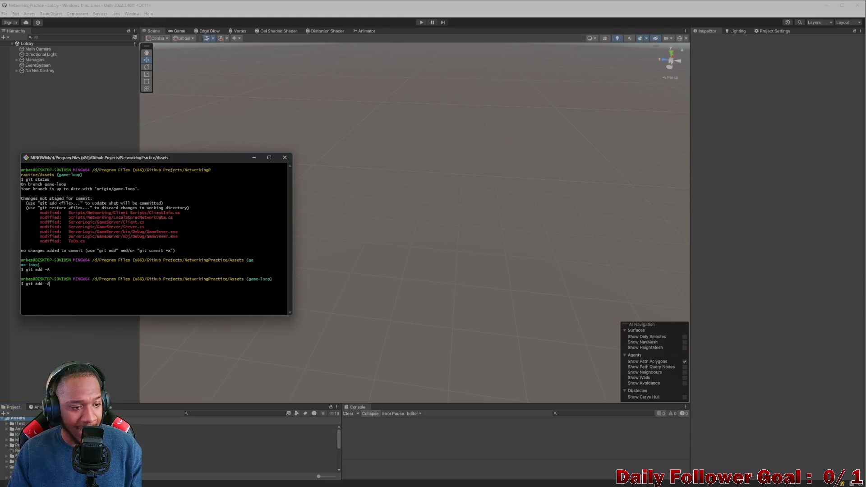
pyautogui.press('Return')
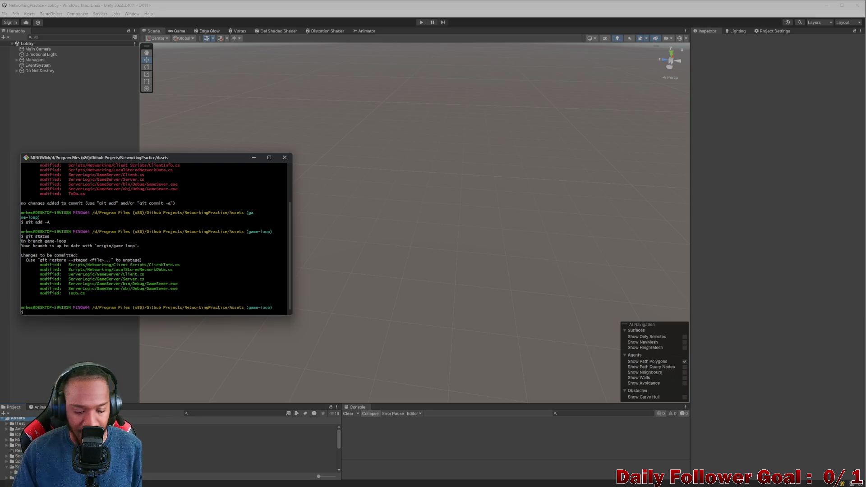
# Commit the staged changes with the message 'Working Matches after Network Refactor'.
pyautogui.write('git s')
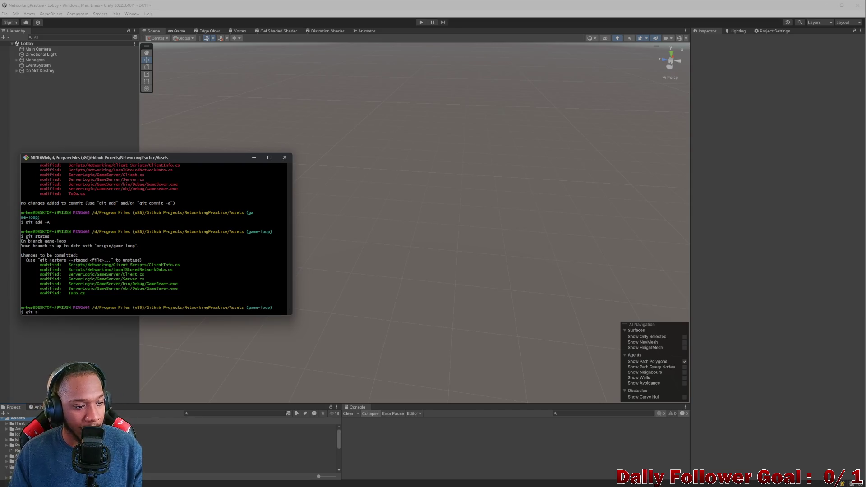
pyautogui.write('mit -m')
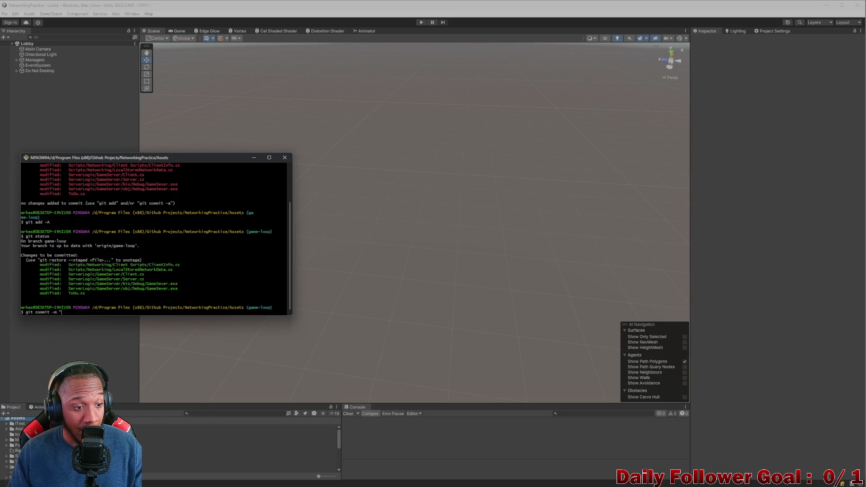
pyautogui.write('WO')
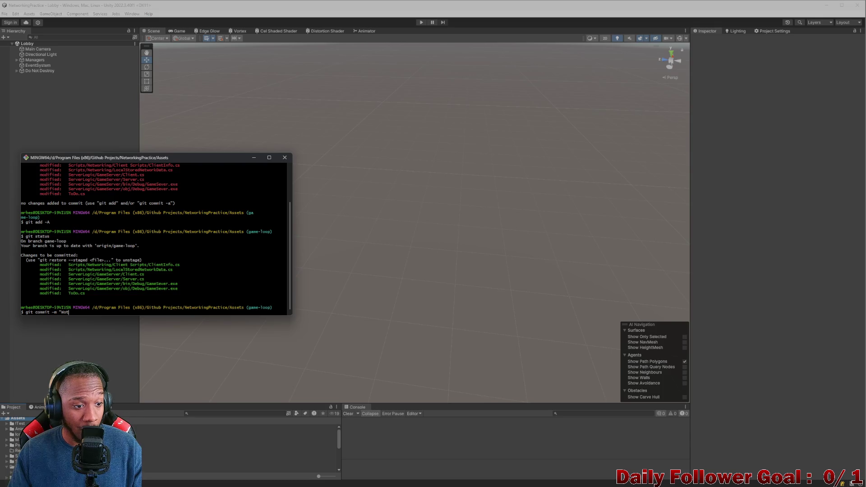
pyautogui.press('BackSpace')
pyautogui.press('BackSpace')
pyautogui.write('rking MA')
pyautogui.press('BackSpace')
pyautogui.write('atch')
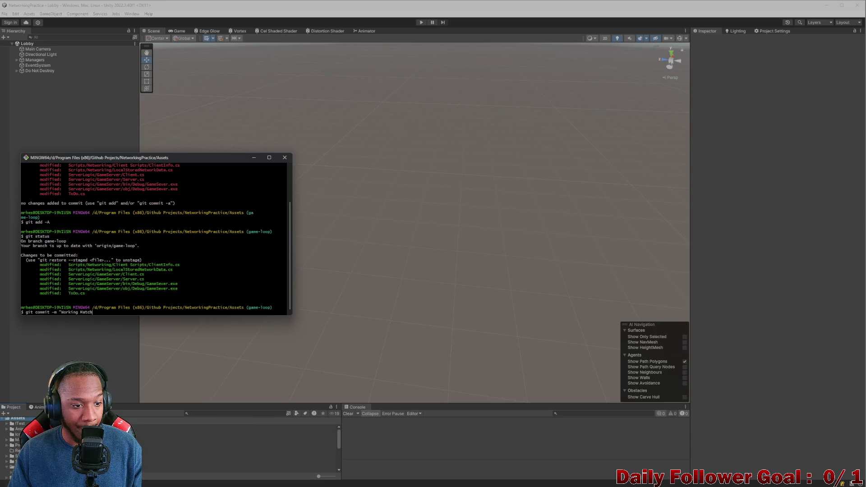
pyautogui.write('adf')
pyautogui.write('ter')
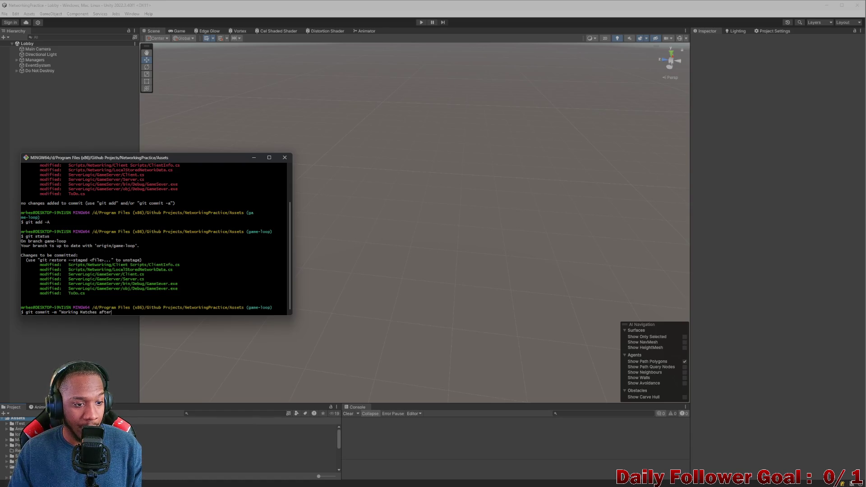
pyautogui.write(' N')
pyautogui.press('BackSpace')
pyautogui.press('BackSpace')
pyautogui.write('ork T')
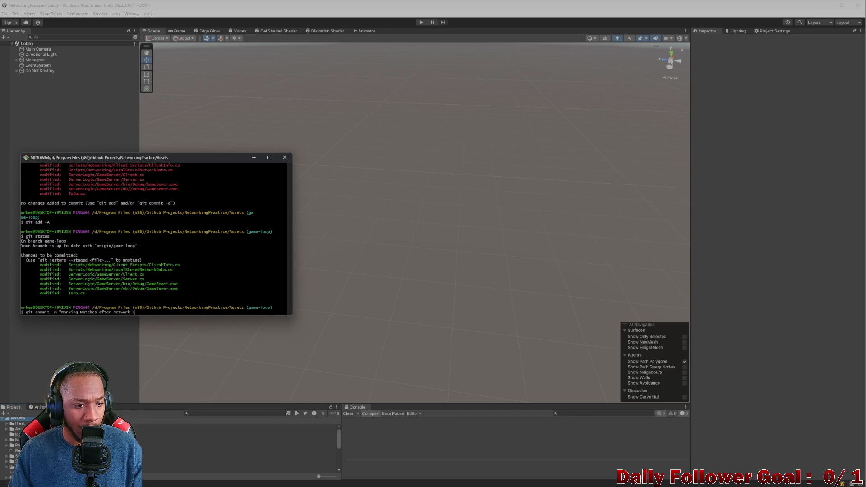
pyautogui.write('or')
pyautogui.press('Return')
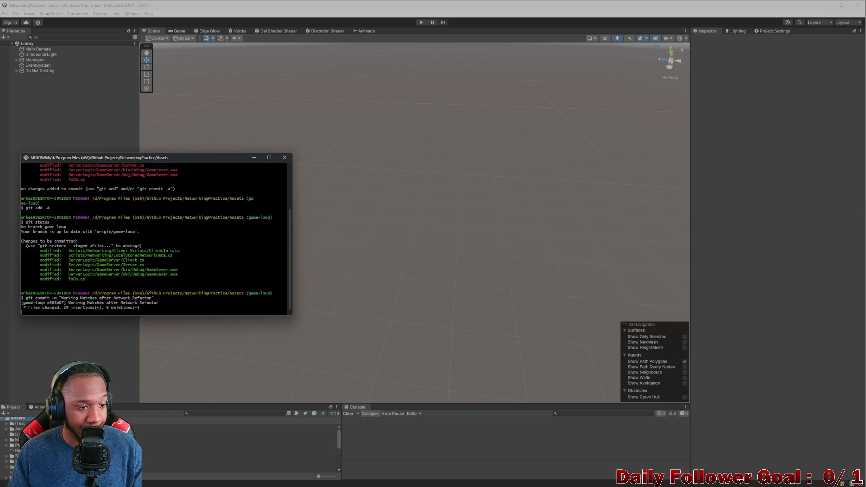
# Push the new commit to the remote with git push.
pyautogui.write('git push')
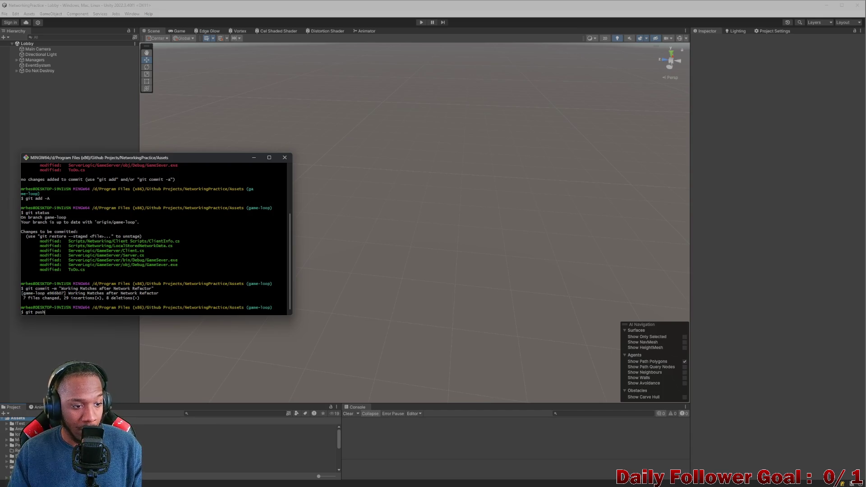
pyautogui.press('Return')
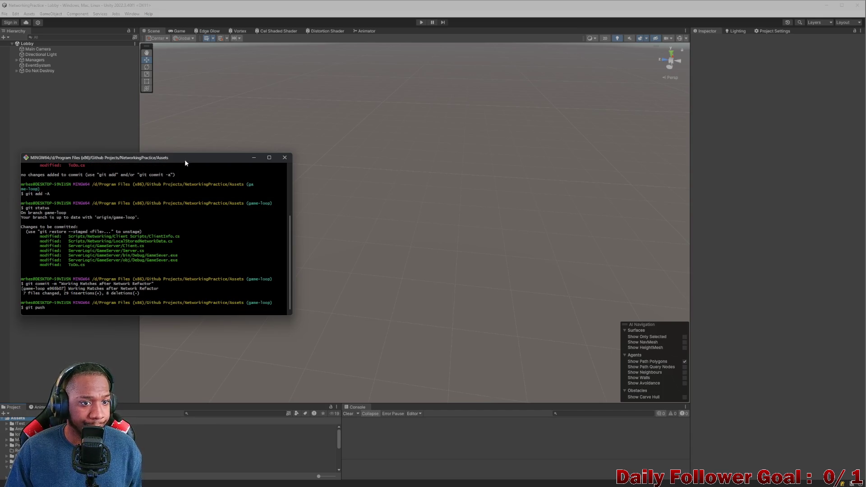
pyautogui.moveTo(193, 157)
pyautogui.mouseDown()
pyautogui.moveTo(134, 187)
pyautogui.moveTo(0, 203)
pyautogui.mouseUp()
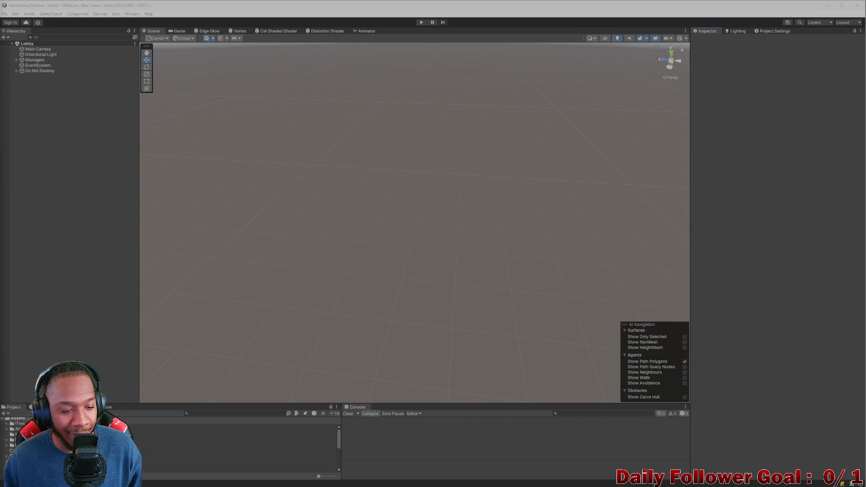
# Return to the unobstructed Unity editor showing the empty Lobby scene.
pyautogui.moveTo(433, 486)
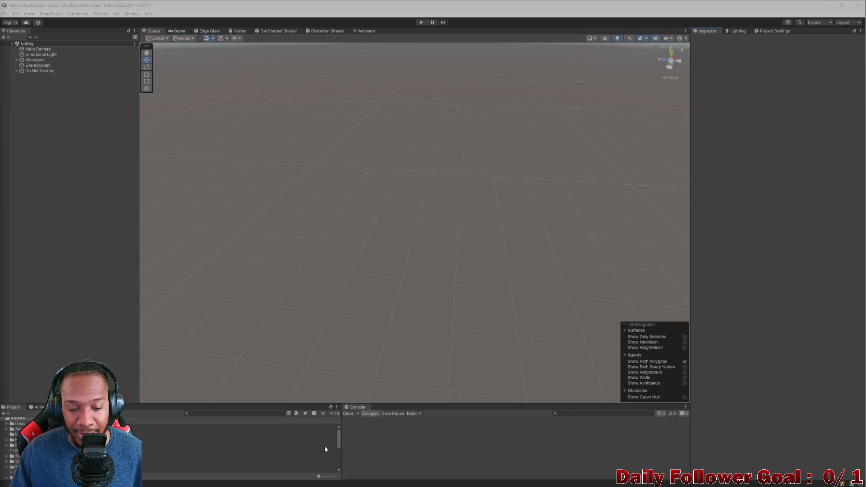
# Replace the Project browser in the bottom-left panel with the Animation view.
pyautogui.click(210, 413)
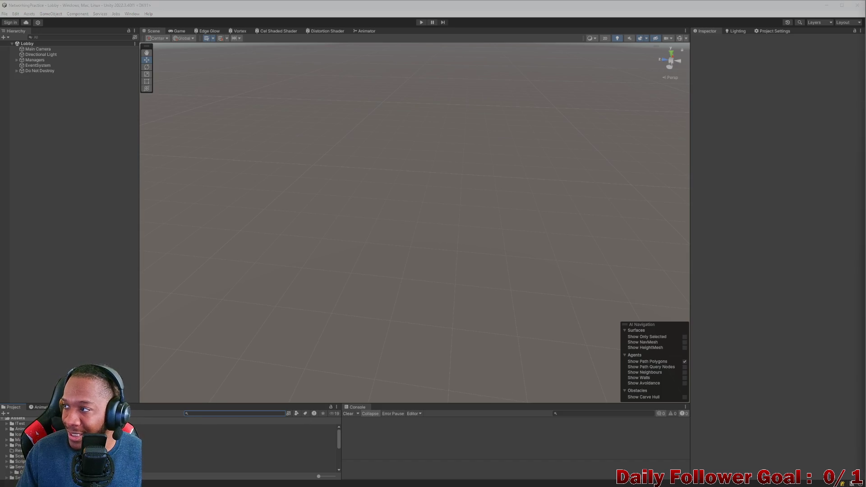
pyautogui.click(794, 226)
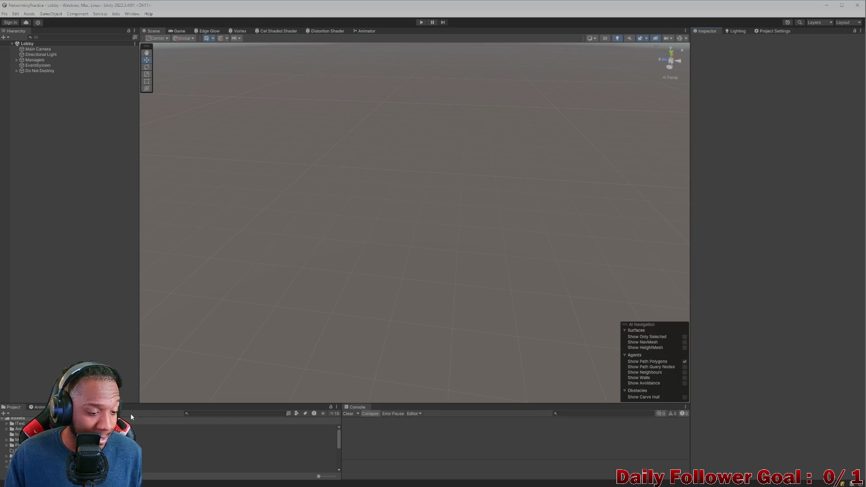
pyautogui.click(38, 406)
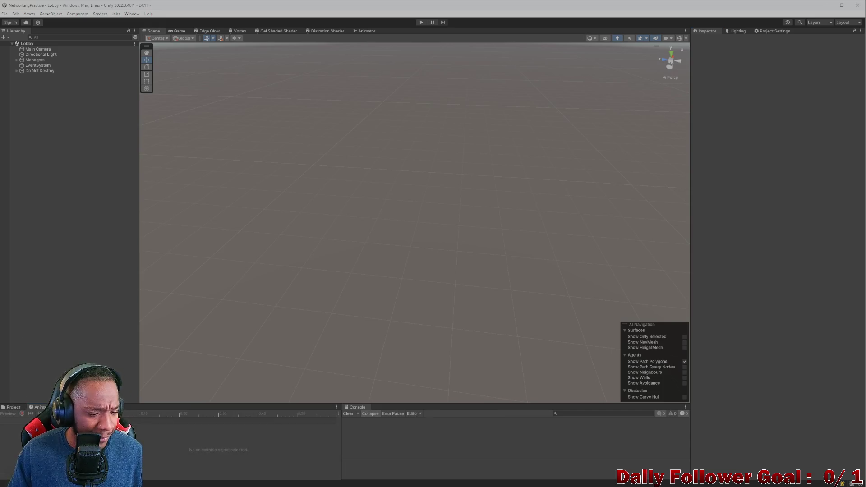
# Open and dock the Profiler (Ctrl+7), return to the Animation view, and shrink the editor window.
pyautogui.hotkey('ctrl', '7')
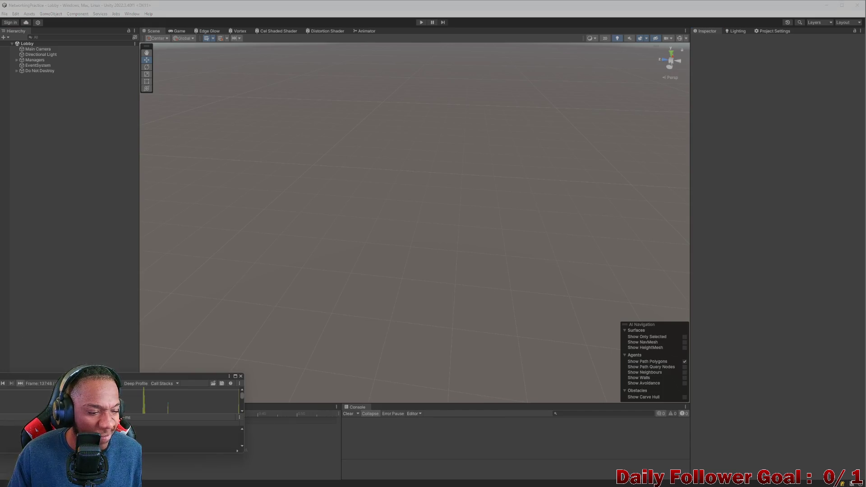
pyautogui.moveTo(266, 437)
pyautogui.mouseDown()
pyautogui.moveTo(290, 422)
pyautogui.moveTo(279, 420)
pyautogui.mouseUp()
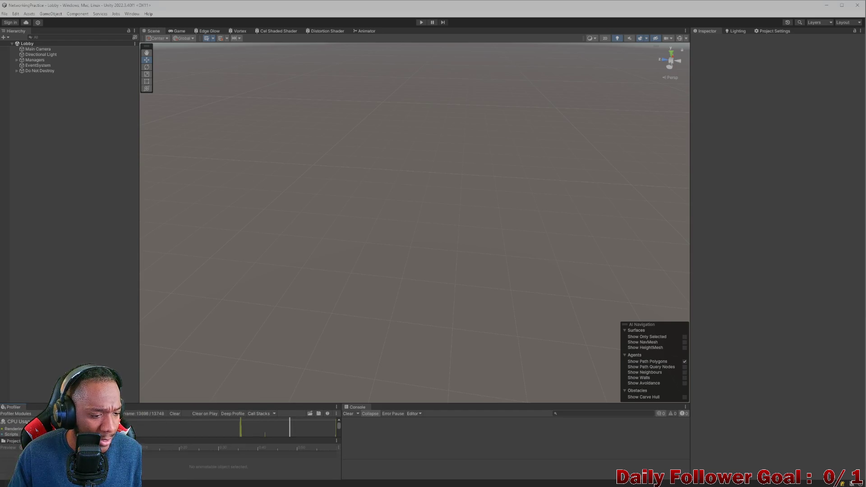
pyautogui.moveTo(15, 405); pyautogui.dragTo(13, 445)
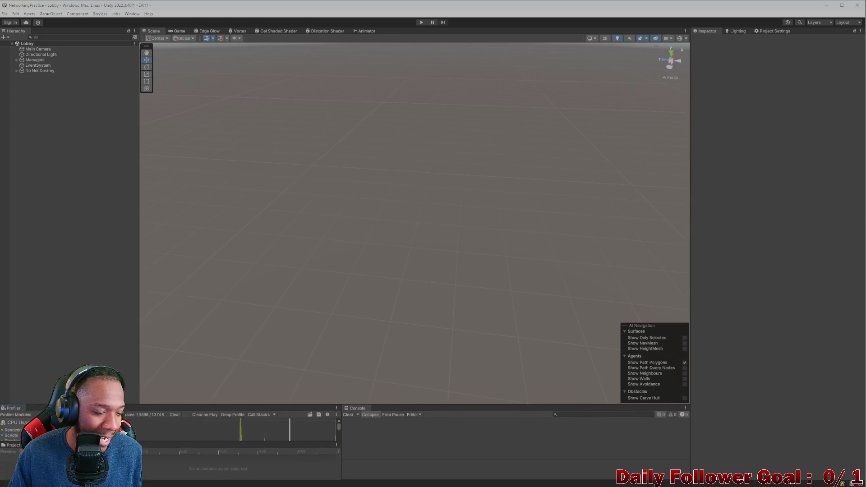
pyautogui.click(29, 408)
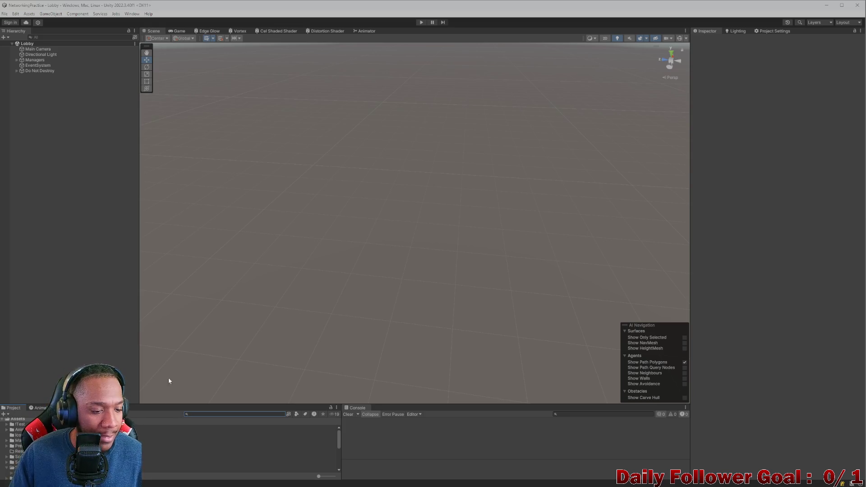
pyautogui.moveTo(328, 7)
pyautogui.mouseDown()
pyautogui.moveTo(290, 42)
pyautogui.moveTo(212, 6)
pyautogui.mouseUp()
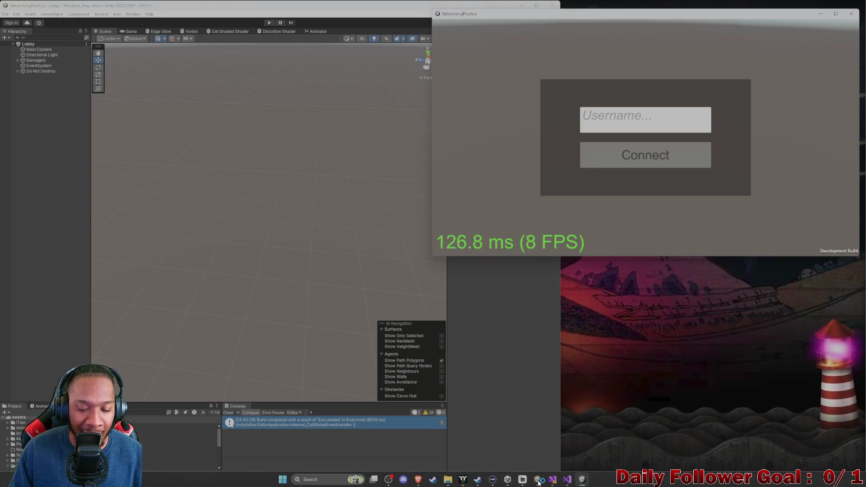
# Start the game server from Server.cs in Visual Studio.
pyautogui.click(553, 480)
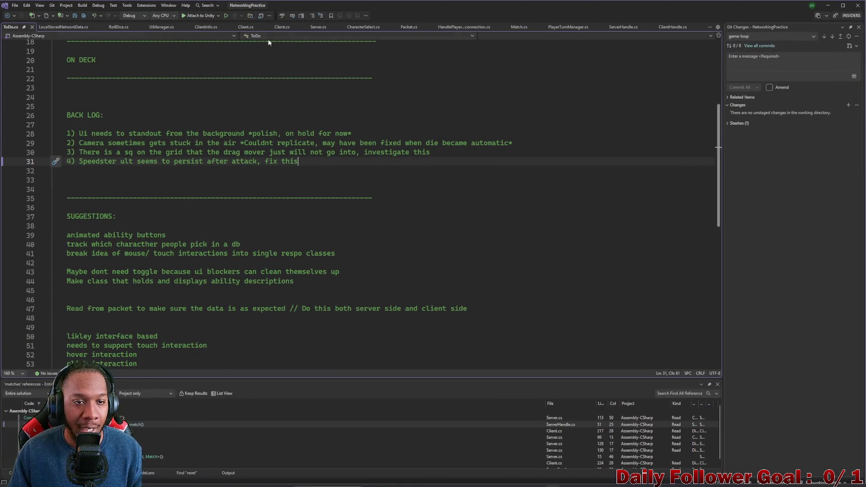
pyautogui.click(831, 5)
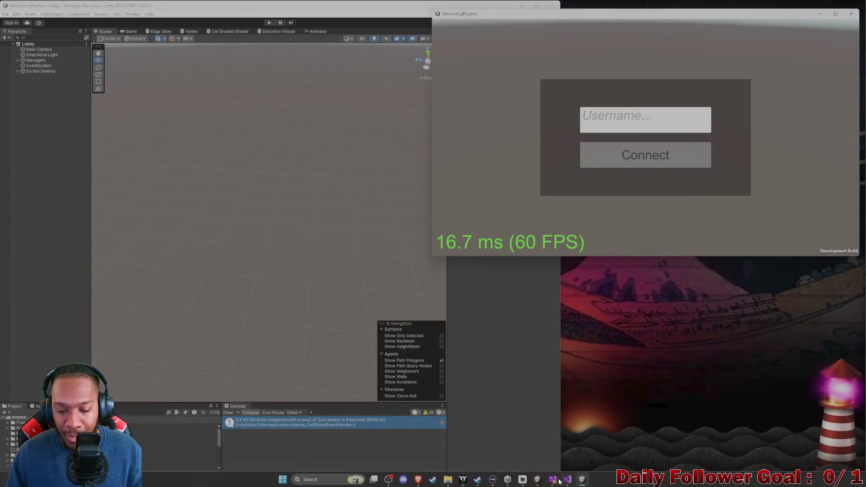
pyautogui.click(565, 480)
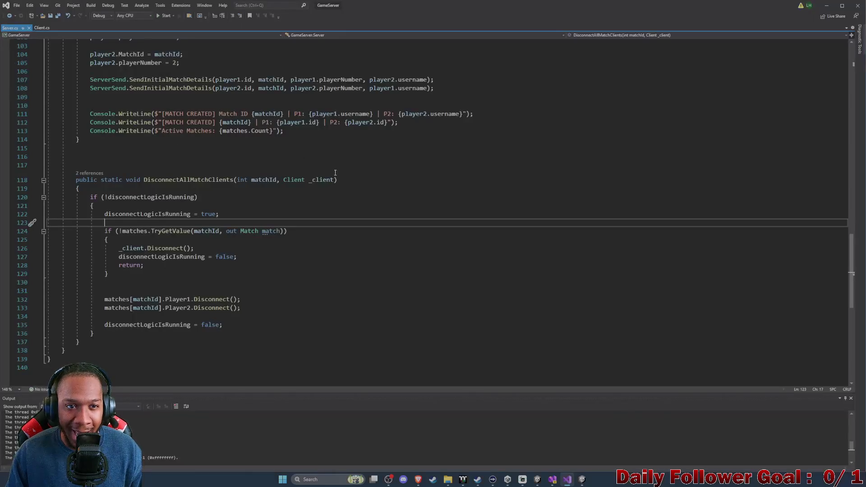
pyautogui.click(165, 17)
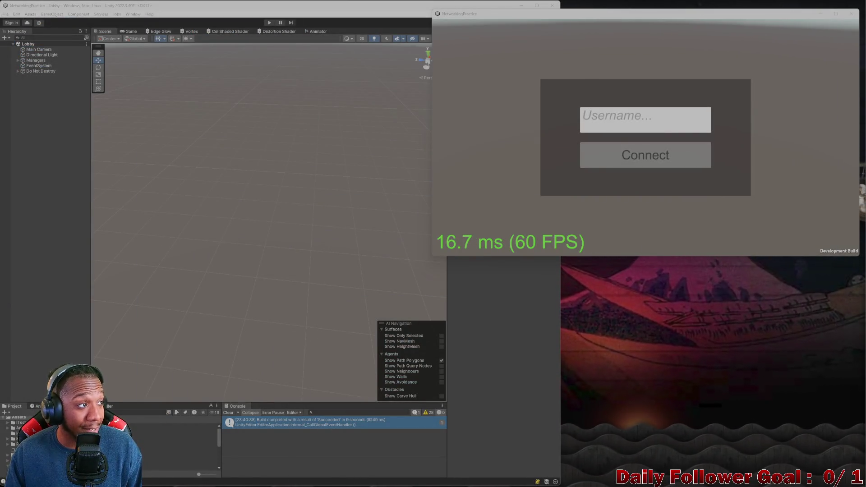
# Return to the Unity editor and nudge the game window up and right.
pyautogui.click(507, 331)
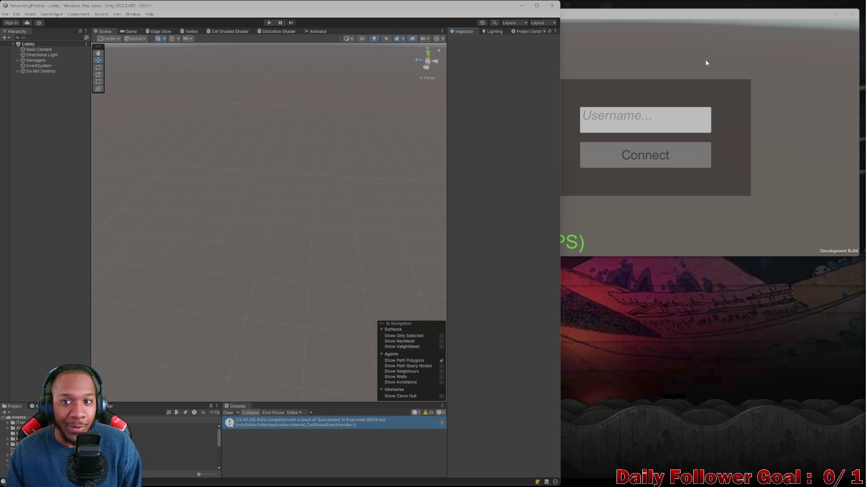
pyautogui.moveTo(697, 23); pyautogui.dragTo(719, 12)
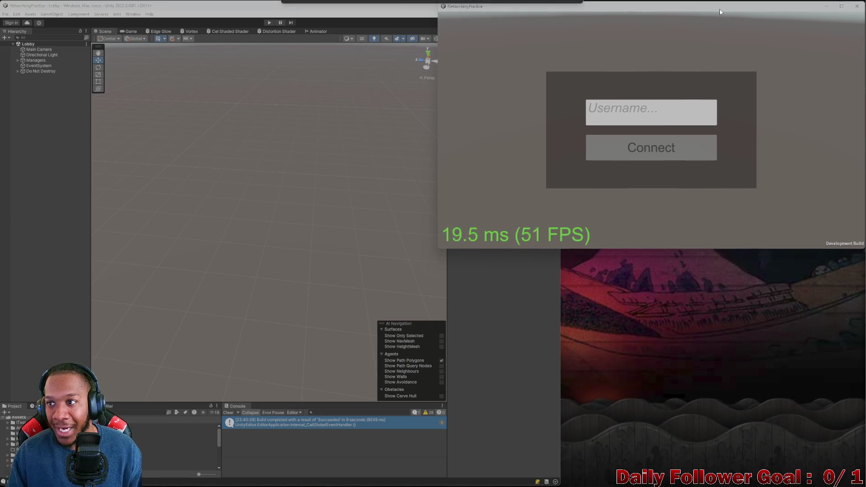
pyautogui.click(489, 361)
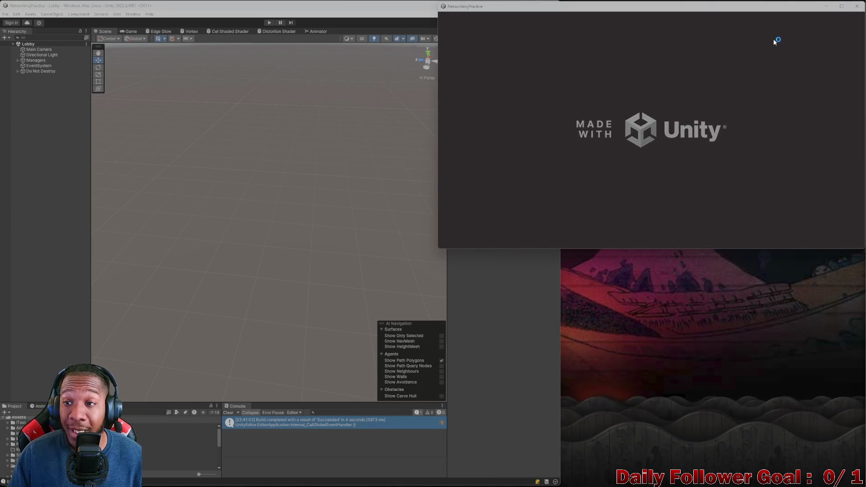
# Move a game window to the upper left and connect a client named Editor to the lobby.
pyautogui.moveTo(683, 13)
pyautogui.mouseDown()
pyautogui.moveTo(506, 59)
pyautogui.moveTo(311, 14)
pyautogui.moveTo(245, 12)
pyautogui.mouseUp()
pyautogui.click(717, 235)
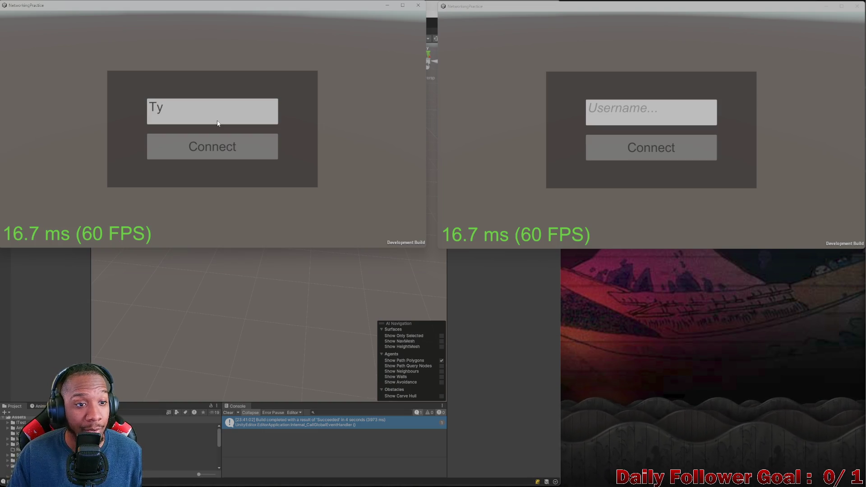
pyautogui.write('ditor')
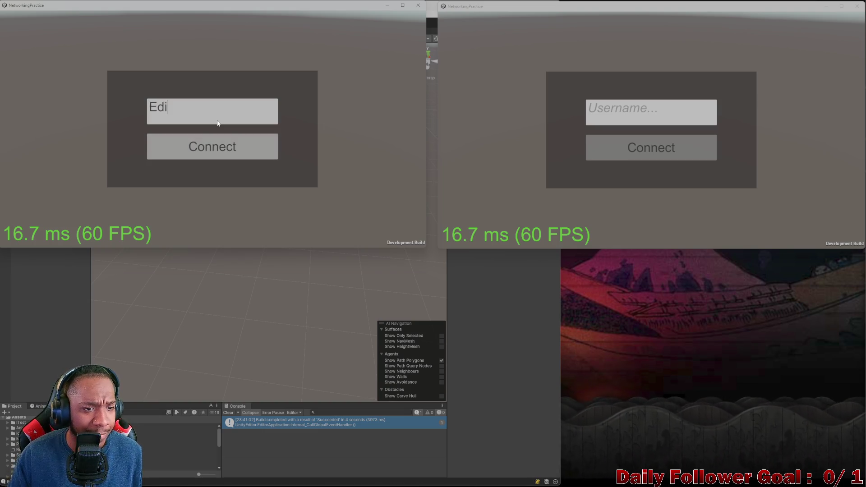
pyautogui.click(207, 148)
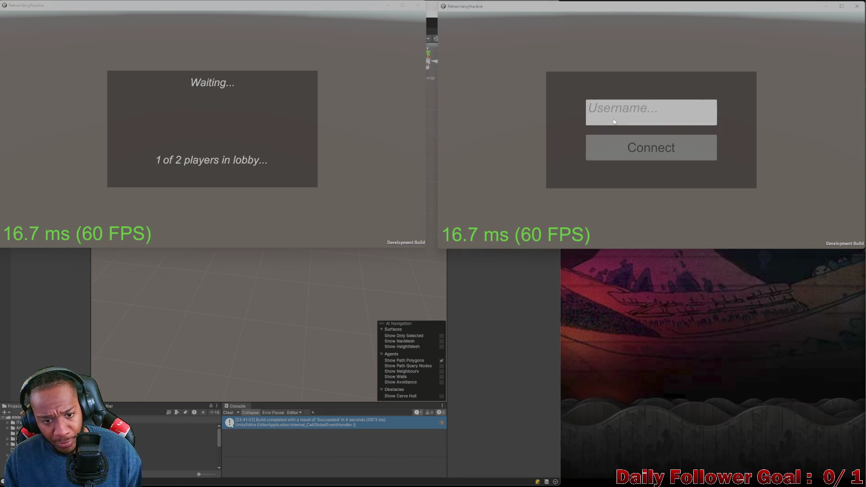
# Build another client in Unity and move its game window to the left side of the screen.
pyautogui.click(467, 382)
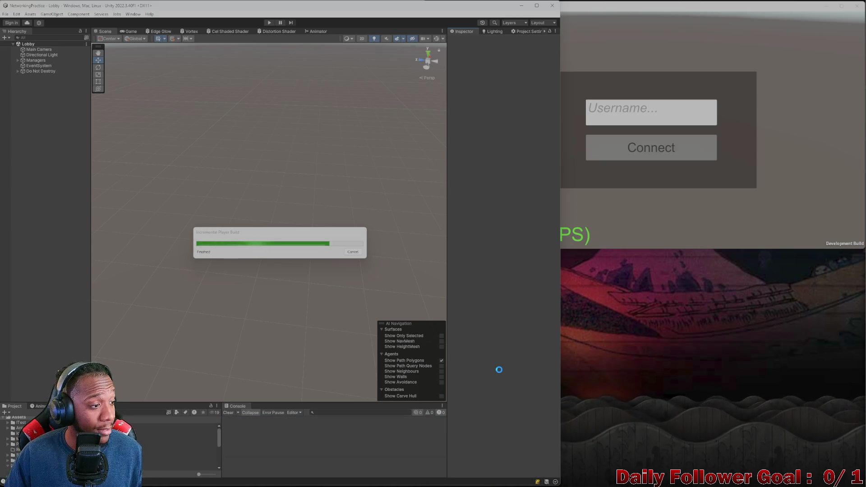
pyautogui.moveTo(137, 10); pyautogui.dragTo(135, 251)
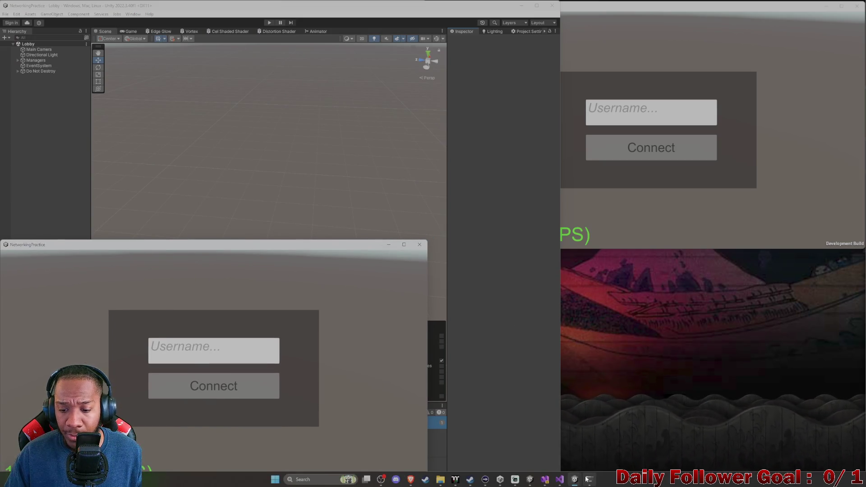
pyautogui.moveTo(567, 469)
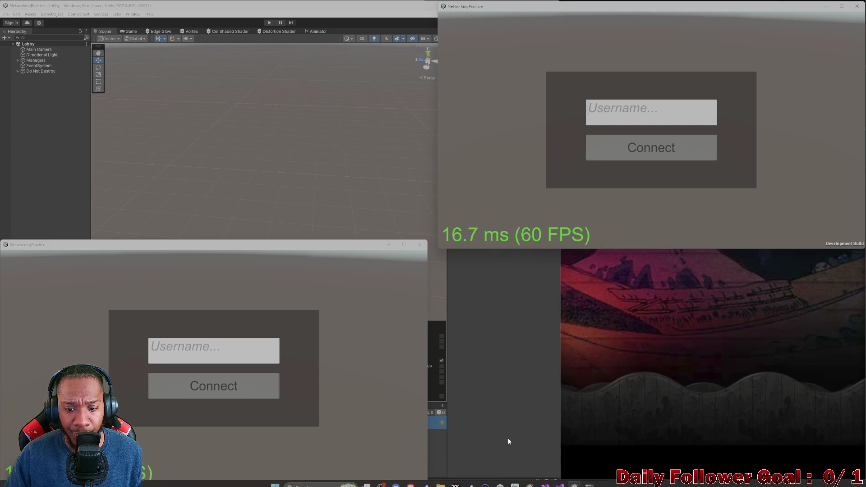
pyautogui.click(625, 460)
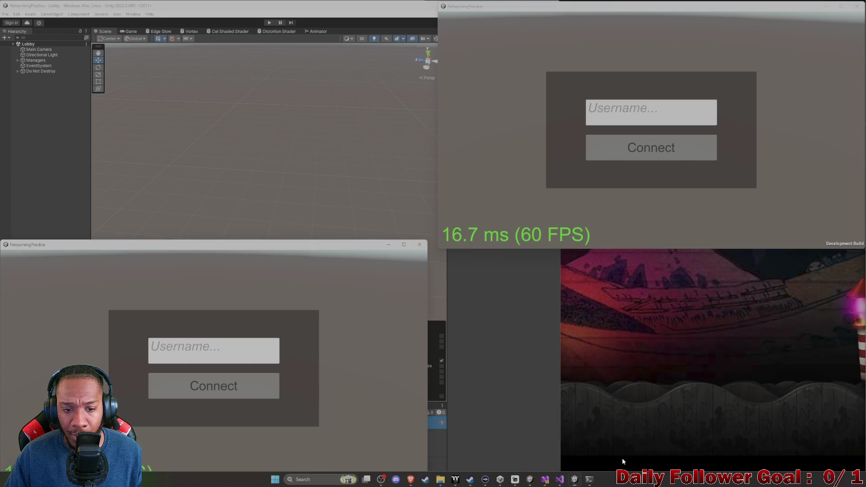
pyautogui.moveTo(275, 243)
pyautogui.mouseDown()
pyautogui.moveTo(283, 69)
pyautogui.moveTo(276, 4)
pyautogui.mouseUp()
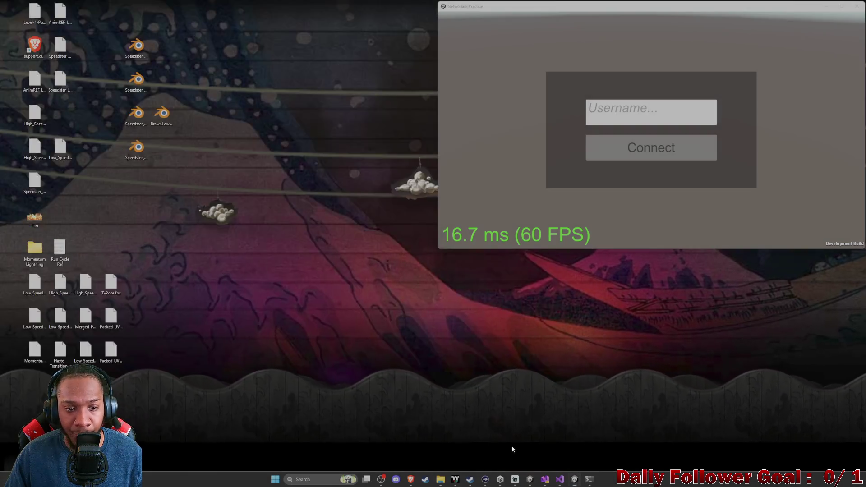
pyautogui.click(512, 450)
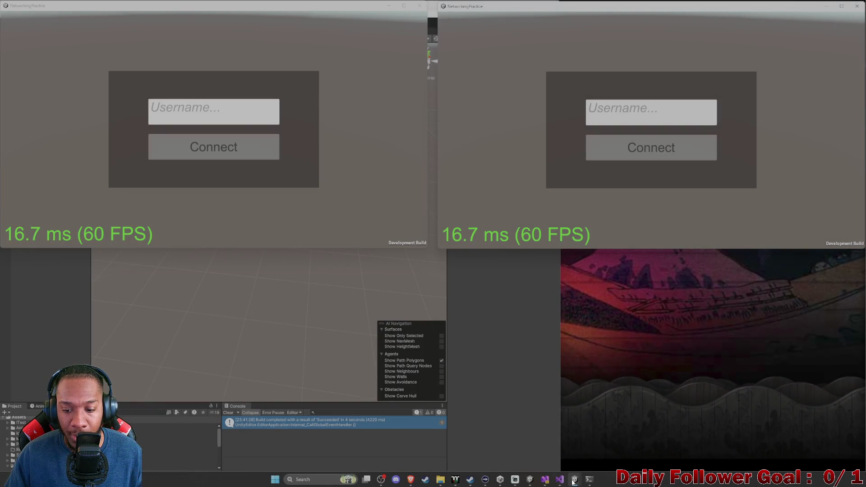
# Tile the game windows with the waiting client in the top-left quarter, then return to Unity.
pyautogui.click(574, 479)
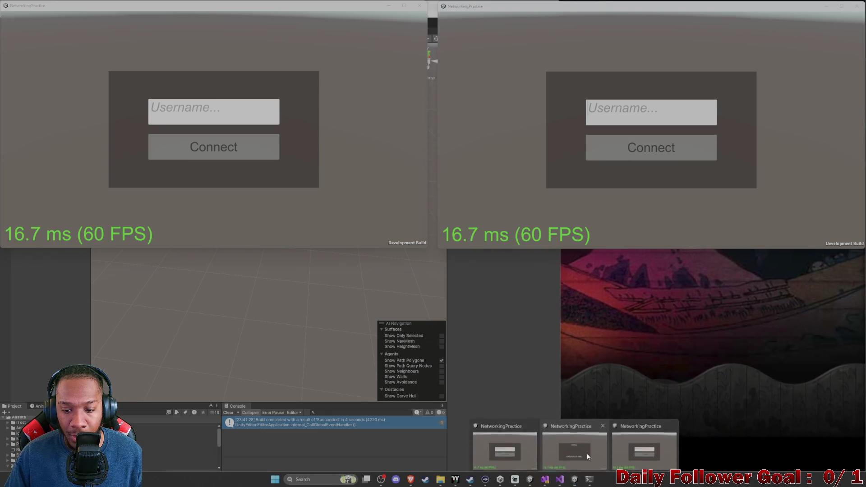
pyautogui.click(586, 458)
pyautogui.moveTo(242, 20); pyautogui.dragTo(246, 139)
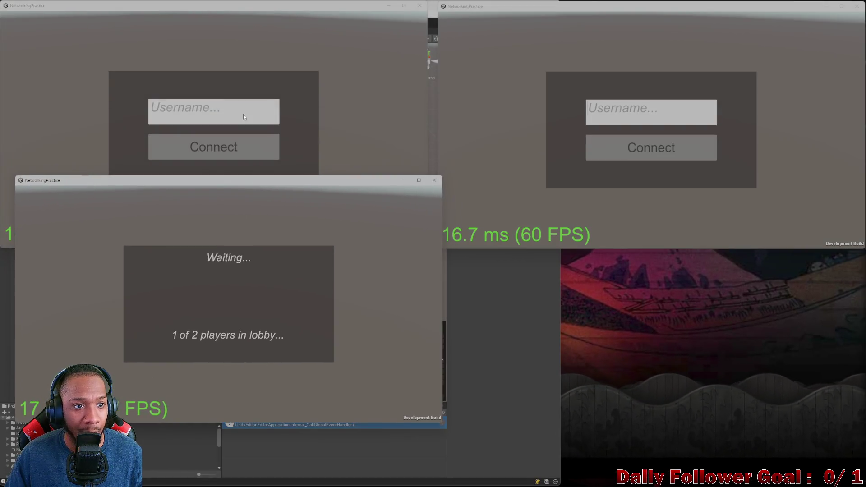
pyautogui.moveTo(213, 9); pyautogui.dragTo(229, 245)
pyautogui.moveTo(160, 182)
pyautogui.mouseDown()
pyautogui.moveTo(134, 55)
pyautogui.moveTo(144, 8)
pyautogui.mouseUp()
pyautogui.click(144, 252)
pyautogui.moveTo(144, 252); pyautogui.dragTo(126, 262)
pyautogui.click(478, 309)
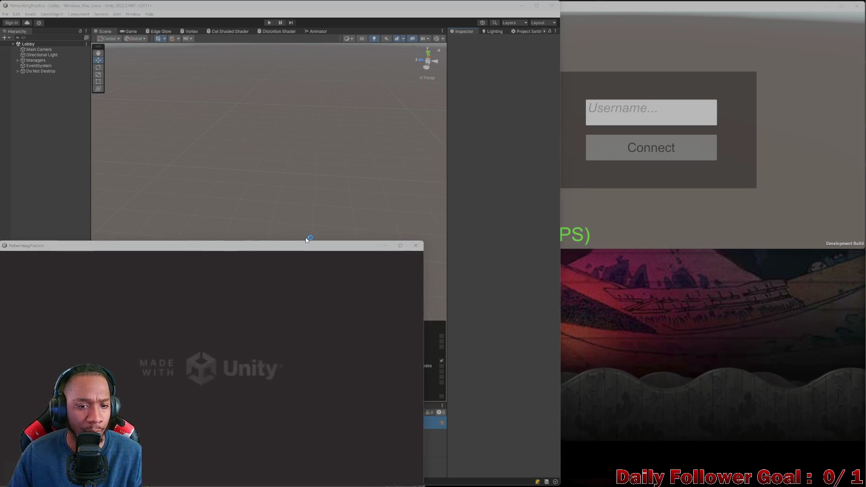
# Move the newly launched game window to the right and bring each client window forward.
pyautogui.moveTo(465, 266); pyautogui.dragTo(690, 258)
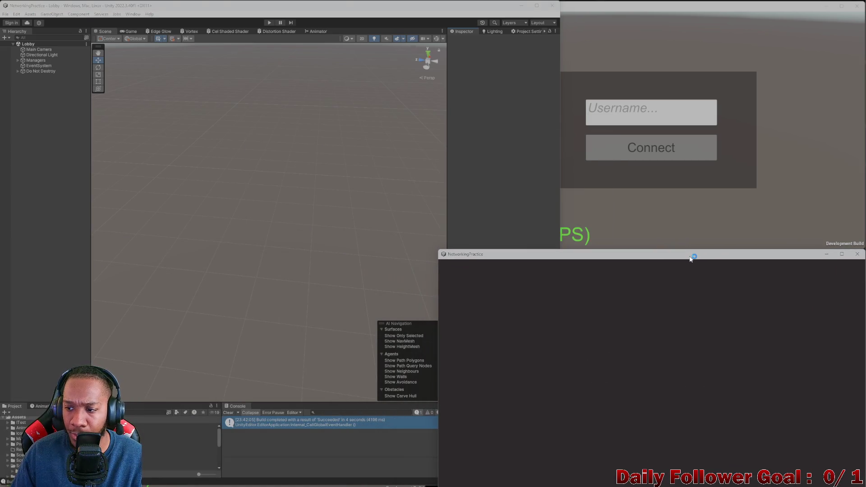
pyautogui.moveTo(581, 483)
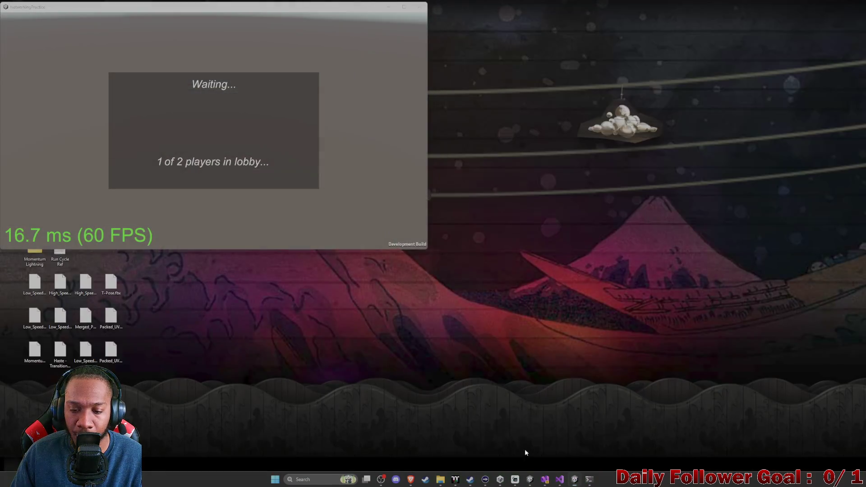
pyautogui.click(524, 449)
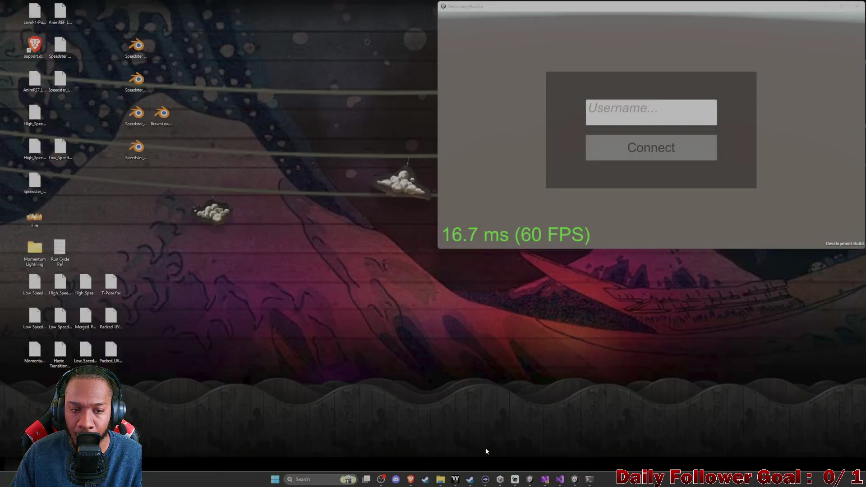
pyautogui.click(485, 447)
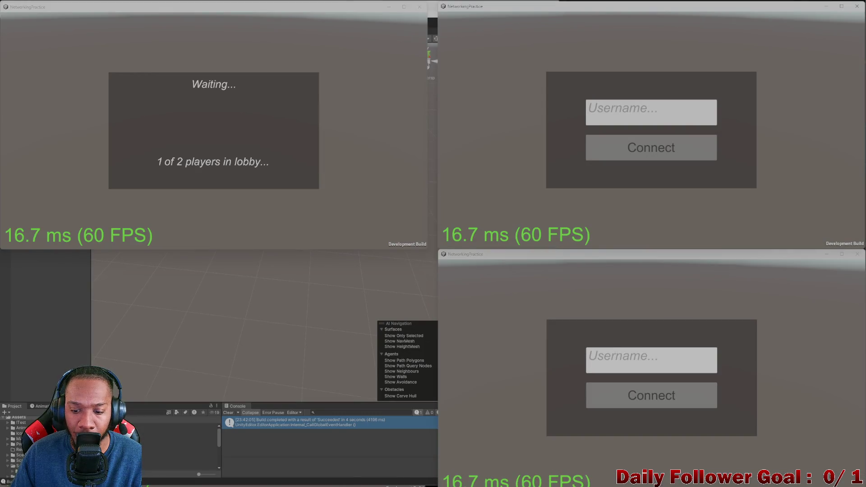
pyautogui.moveTo(574, 483)
pyautogui.click(598, 453)
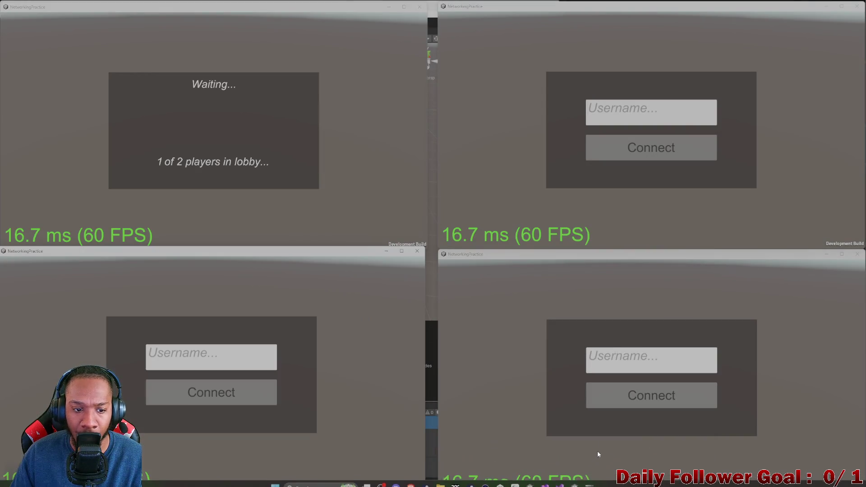
# Connect the remaining clients as PLayer2, PLayer3 and PLayer4.
pyautogui.click(624, 118)
pyautogui.write('PLayer')
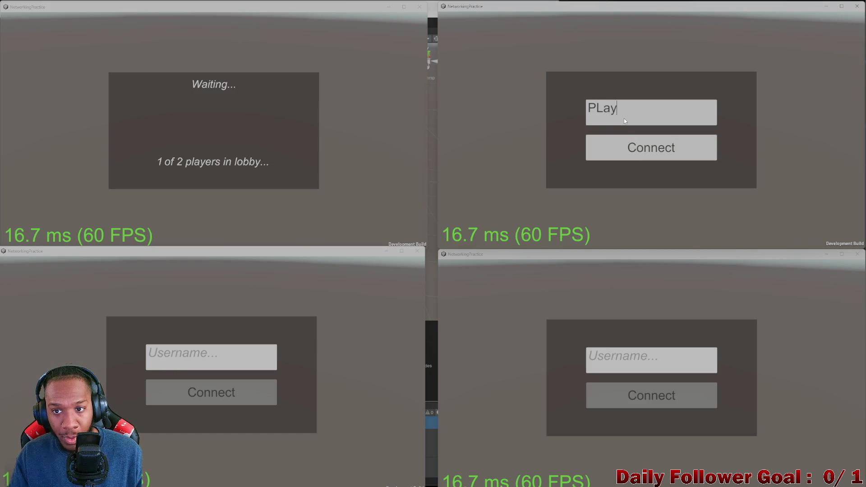
pyautogui.write('2')
pyautogui.click(651, 147)
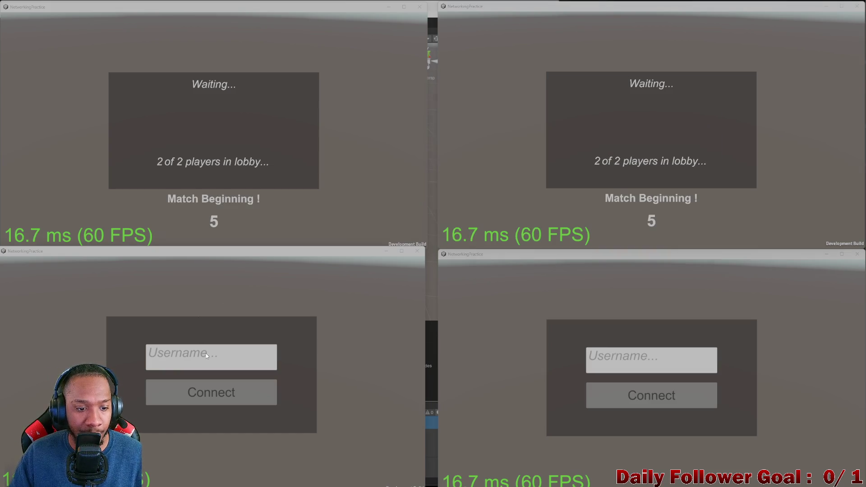
pyautogui.write('PLayer3')
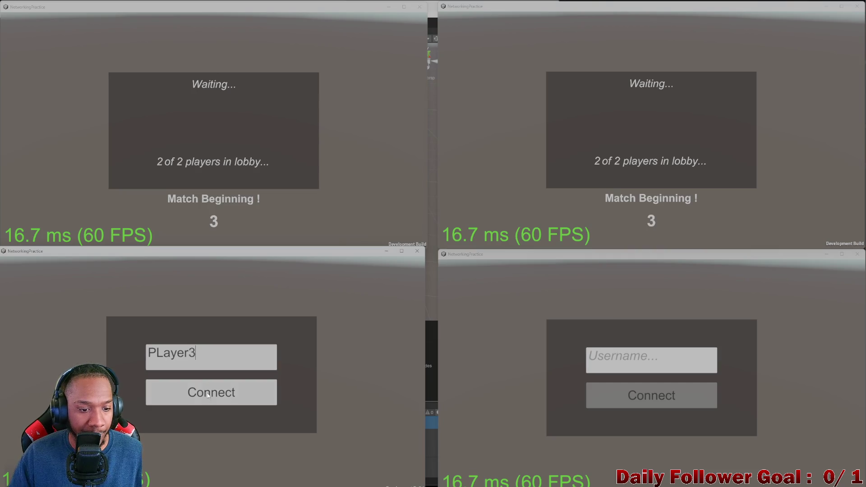
pyautogui.click(211, 392)
pyautogui.click(622, 361)
pyautogui.write('PLayer4')
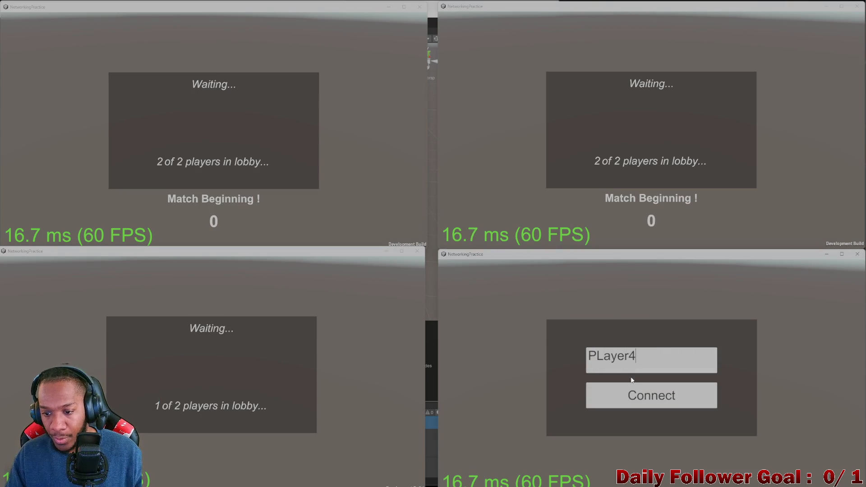
pyautogui.click(640, 397)
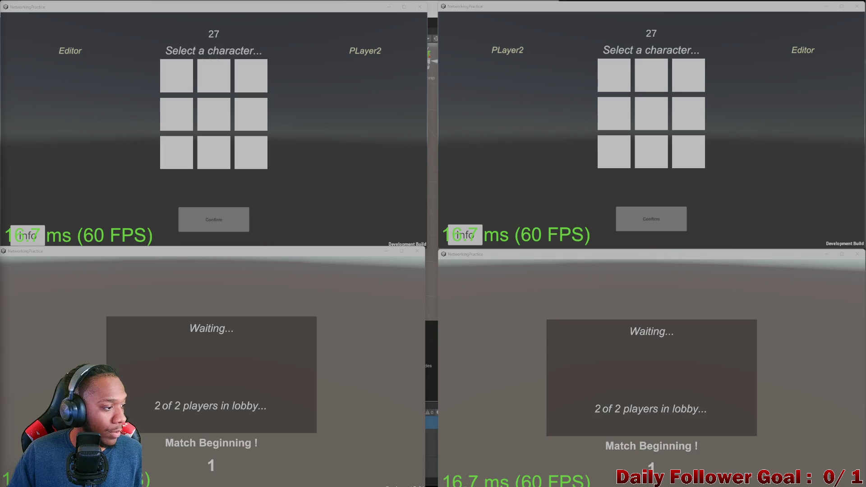
# Confirm The Speedster for Editor and The Brawn for PLayer2 in the first match.
pyautogui.click(179, 89)
pyautogui.click(205, 221)
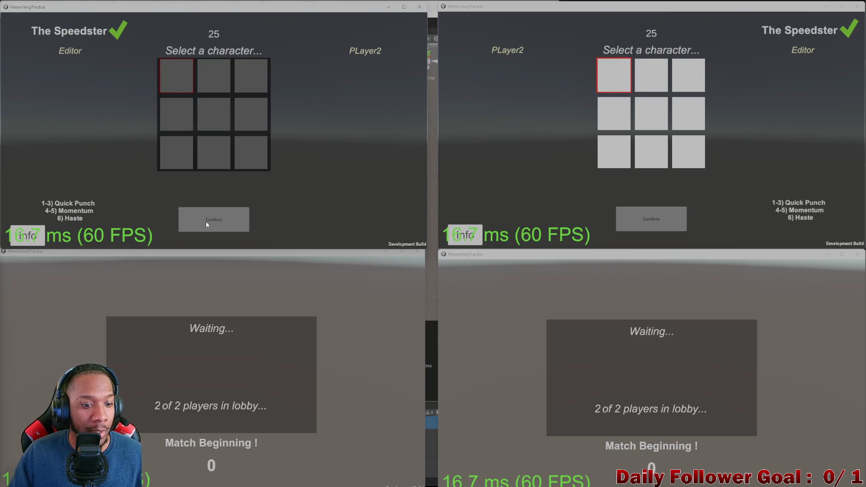
pyautogui.click(652, 89)
pyautogui.click(644, 219)
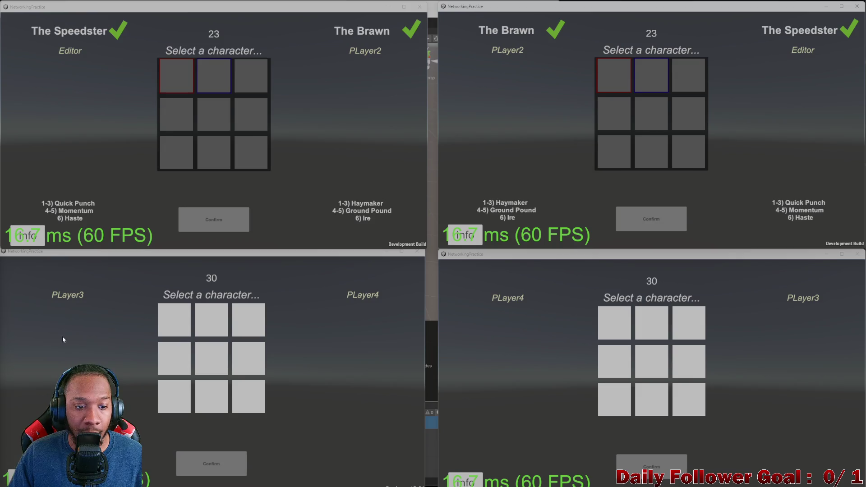
# Confirm The Speedster for PLayer3 and The Brawn for PLayer4 in the second match.
pyautogui.click(166, 320)
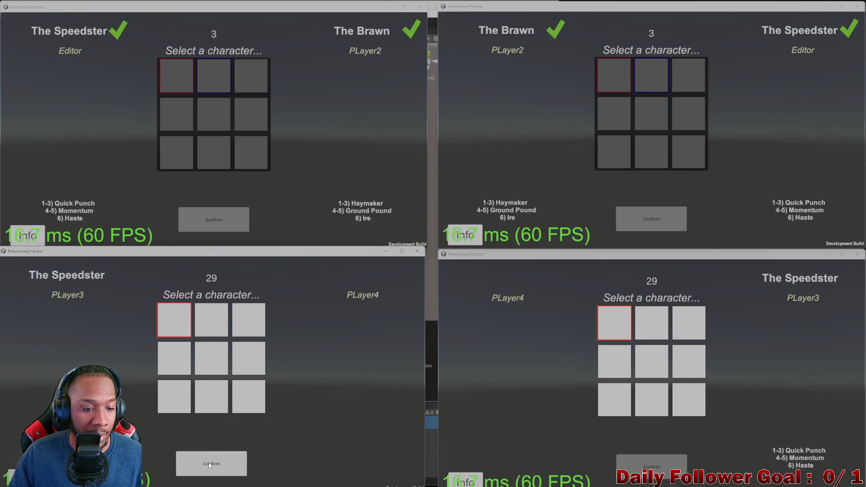
pyautogui.click(176, 463)
pyautogui.click(656, 327)
pyautogui.click(662, 466)
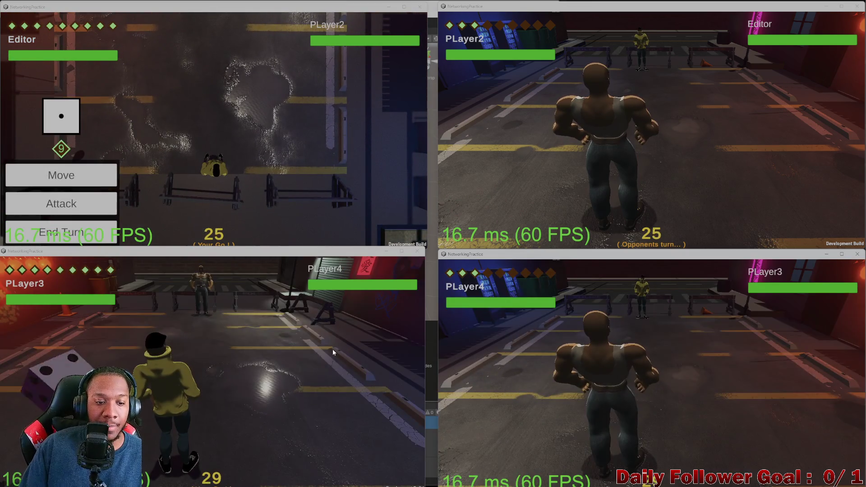
# Move the Editor's character twice across the grid, then make and confirm a move for PLayer2.
pyautogui.click(80, 204)
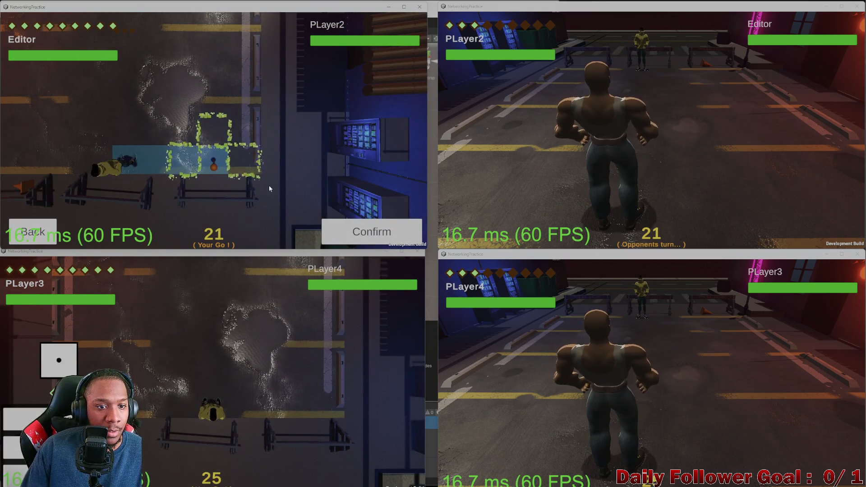
pyautogui.click(361, 232)
pyautogui.click(120, 179)
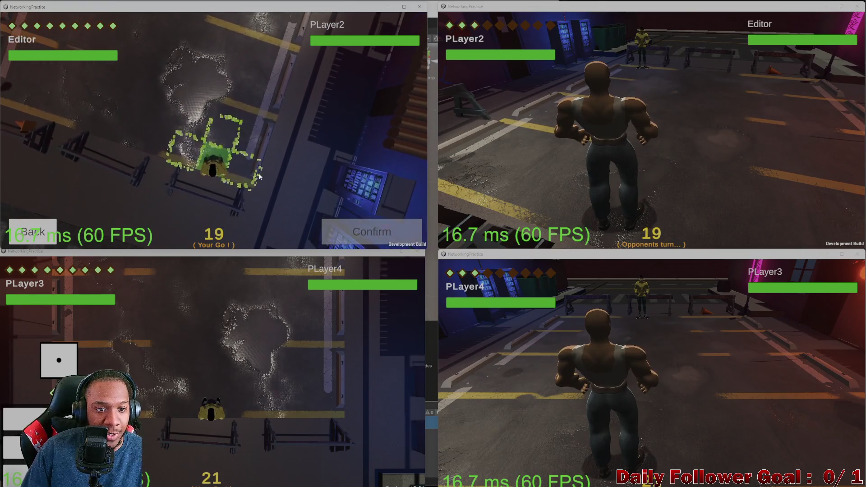
pyautogui.click(189, 158)
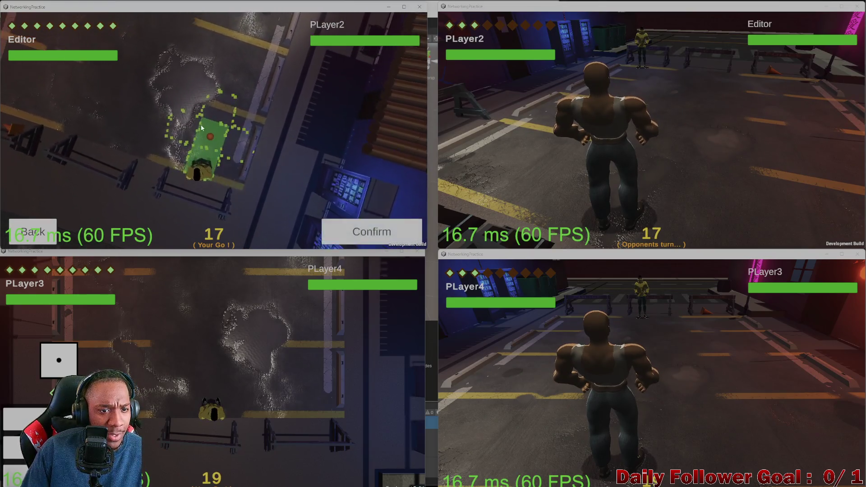
pyautogui.click(177, 142)
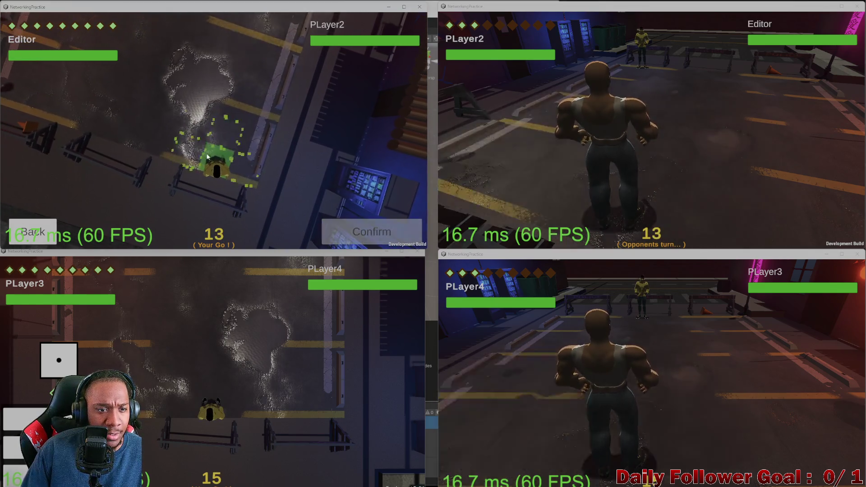
pyautogui.click(213, 166)
pyautogui.click(372, 232)
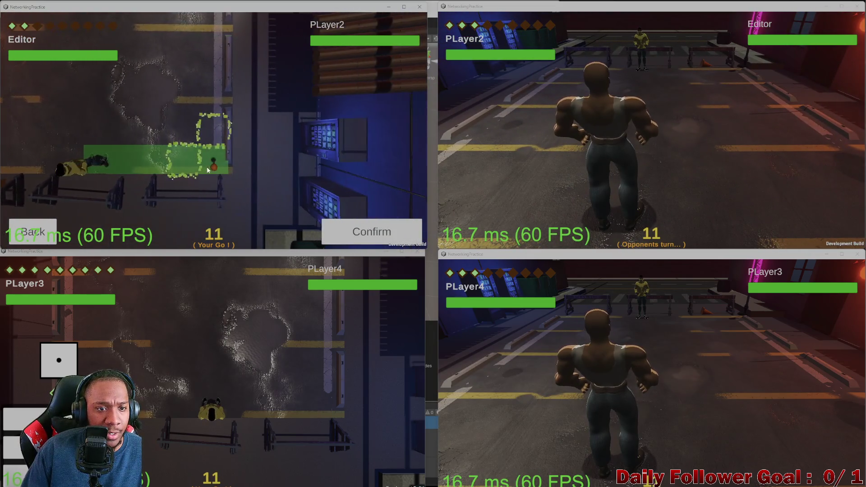
pyautogui.click(213, 185)
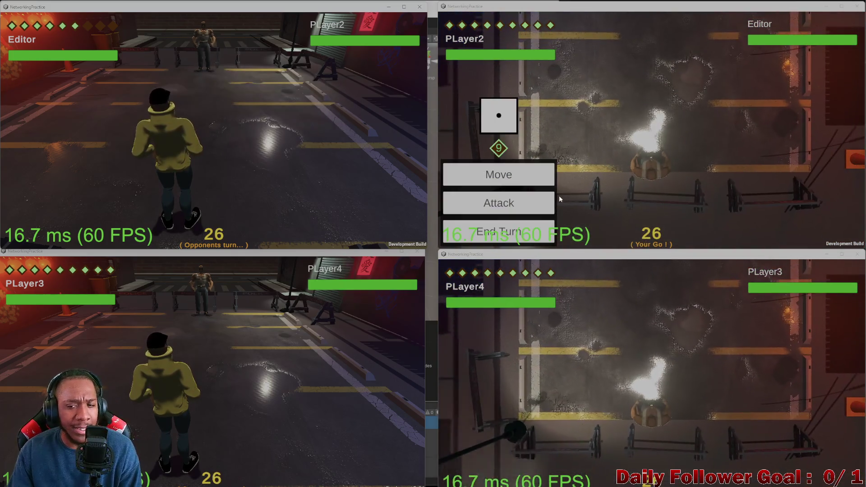
pyautogui.click(499, 175)
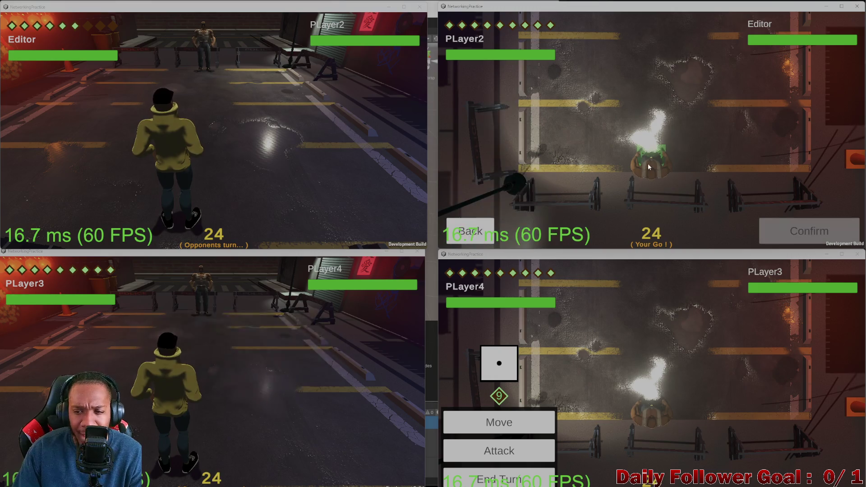
pyautogui.click(803, 232)
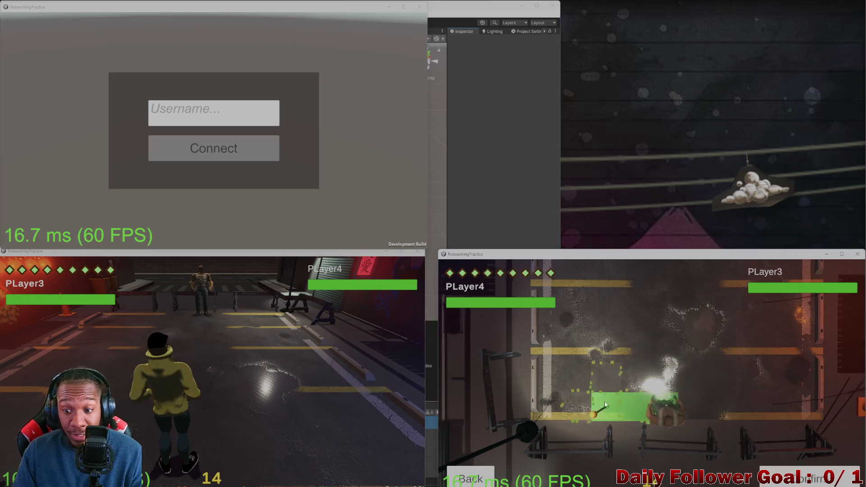
# Confirm PLayer4's move, close a game window, and reconnect two clients, one as PLayer2.
pyautogui.click(807, 477)
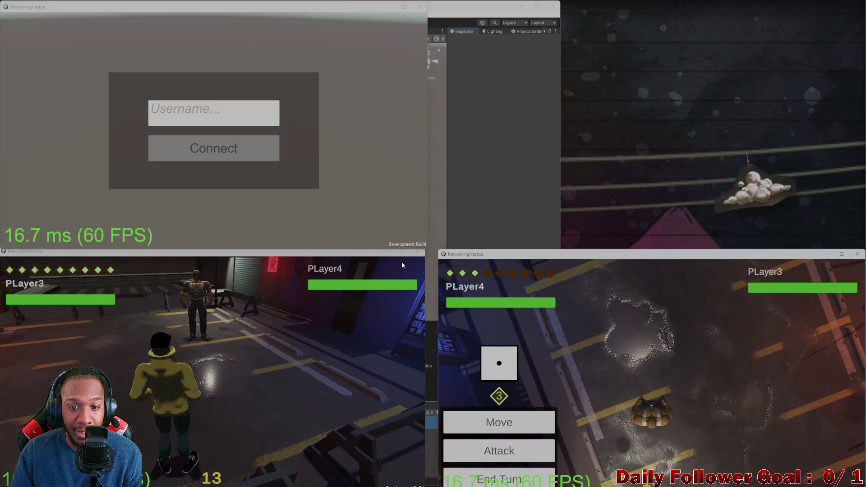
pyautogui.click(417, 251)
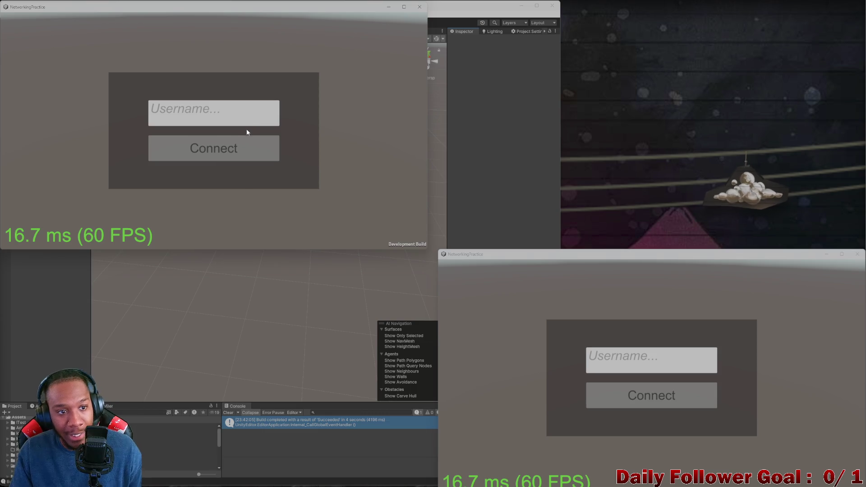
pyautogui.write('PLayer')
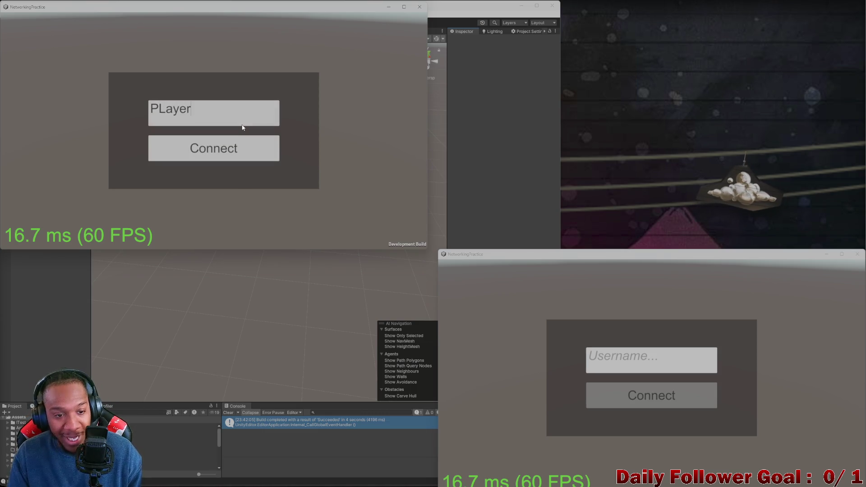
pyautogui.click(235, 141)
pyautogui.write('PLayer2')
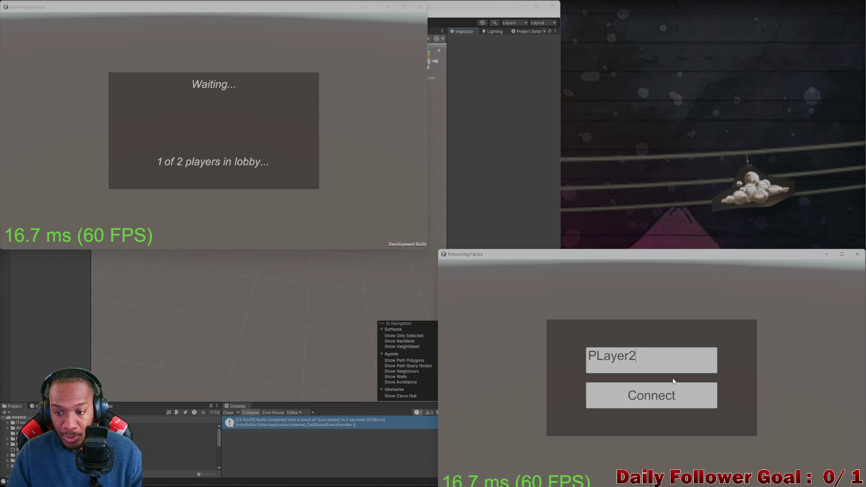
pyautogui.click(666, 397)
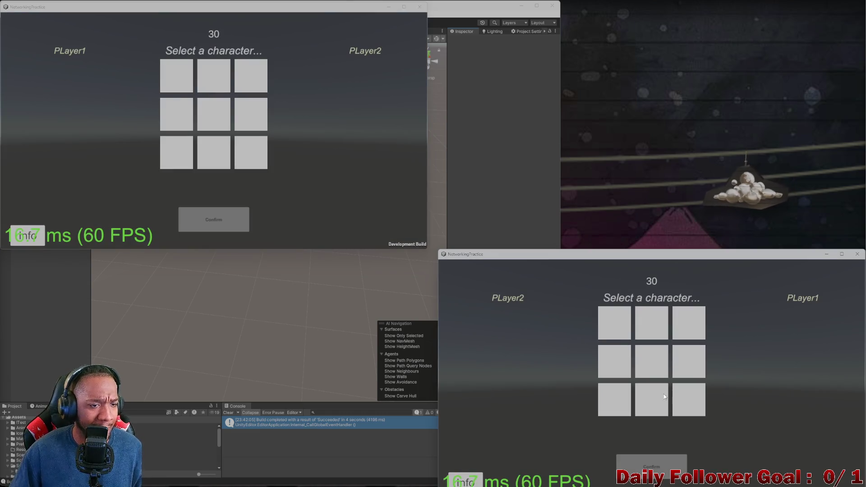
# Confirm The Speedster for PLayer1 and The Brawn for PLayer2, then close PLayer2's game window.
pyautogui.click(176, 75)
pyautogui.click(213, 219)
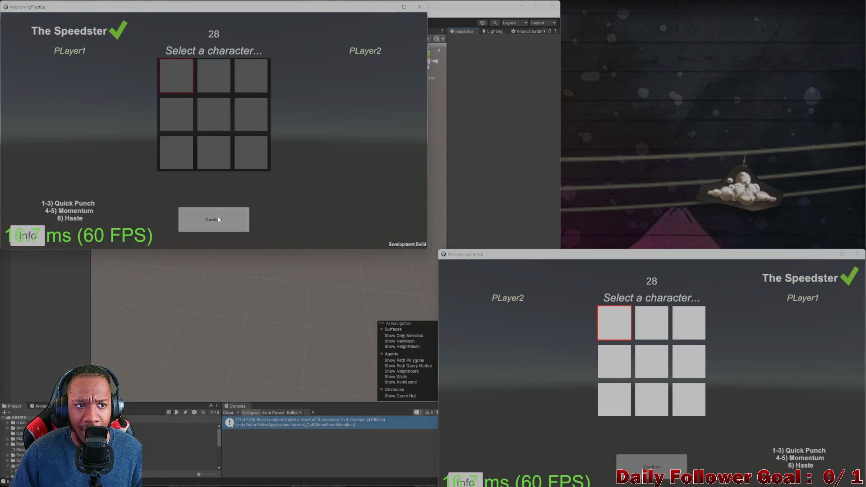
pyautogui.click(651, 322)
pyautogui.click(651, 467)
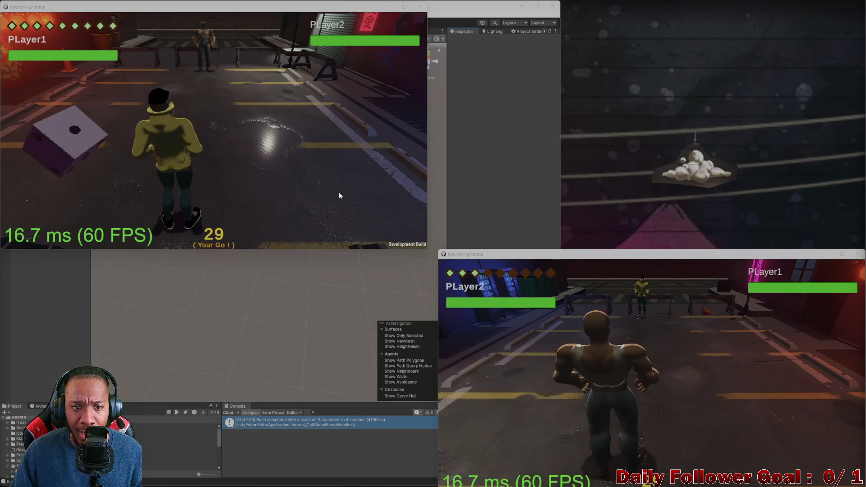
pyautogui.moveTo(669, 259); pyautogui.dragTo(656, 248)
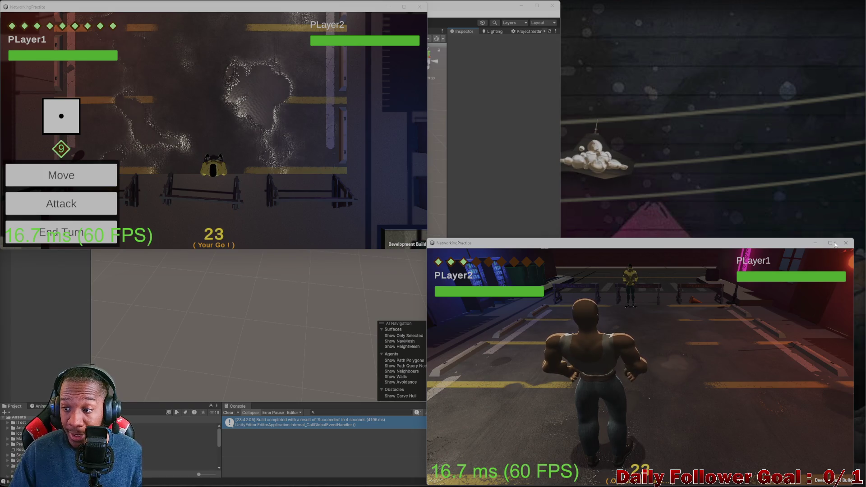
pyautogui.click(849, 243)
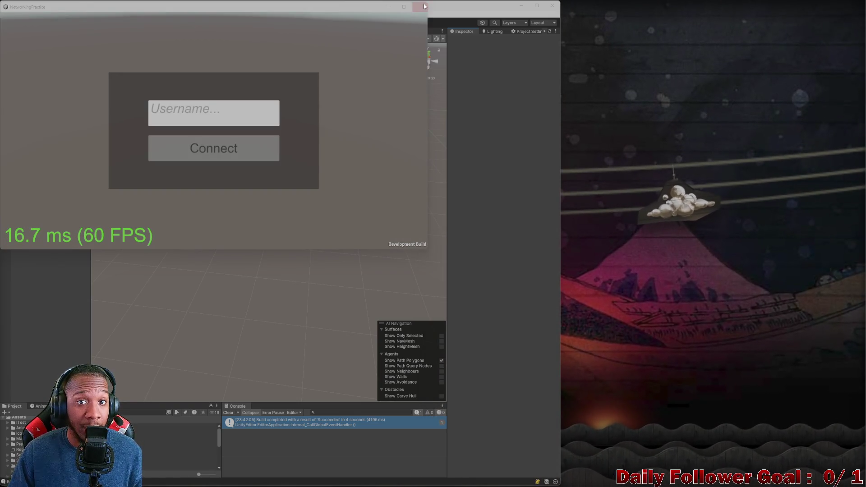
# Close the last game client, stop debugging GameServer, and minimize both Visual Studio windows.
pyautogui.click(415, 27)
pyautogui.click(552, 481)
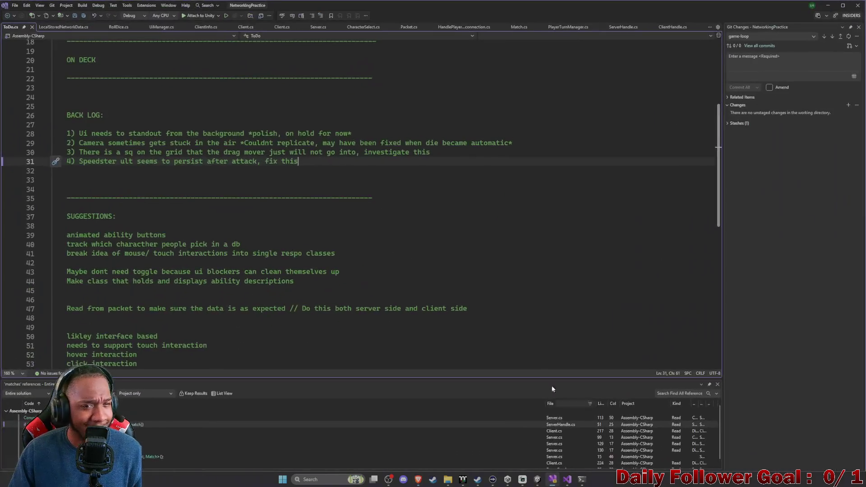
pyautogui.click(565, 479)
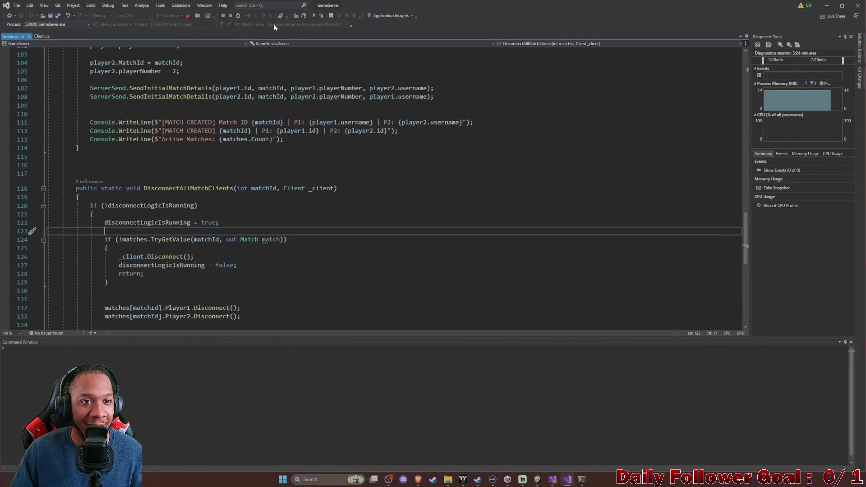
pyautogui.click(230, 16)
pyautogui.click(826, 6)
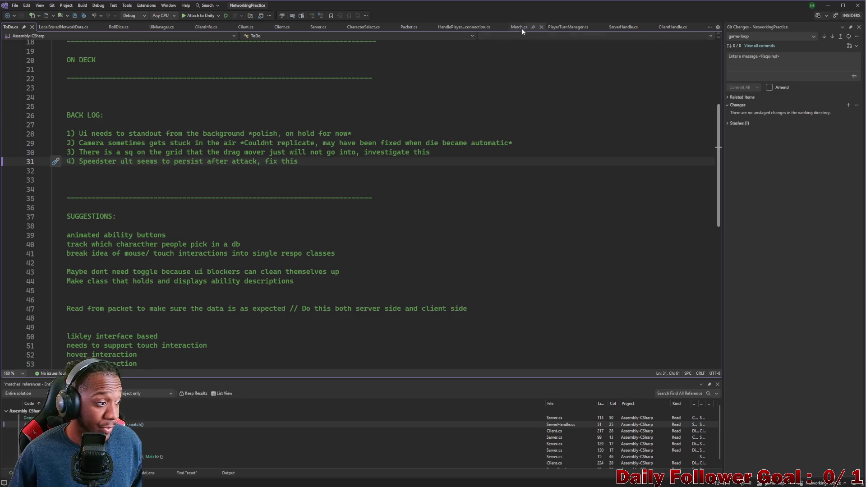
pyautogui.click(827, 6)
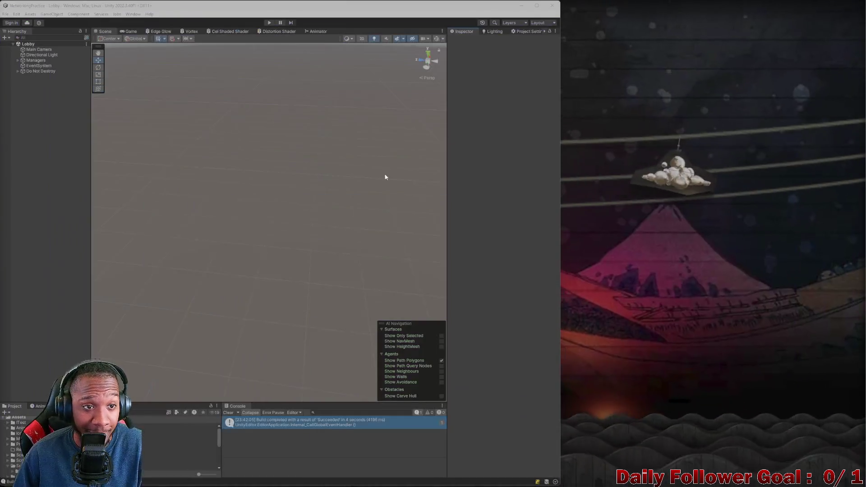
# Clear the build-succeeded message from Unity's Console, leaving it empty.
pyautogui.click(228, 412)
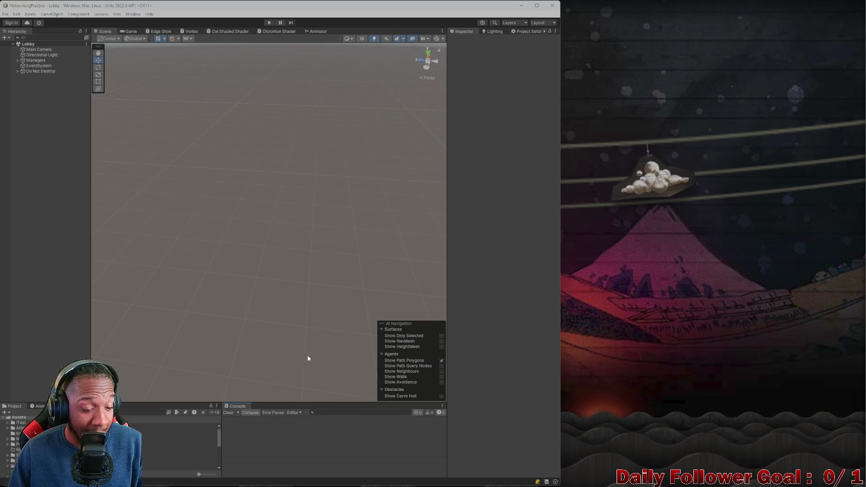